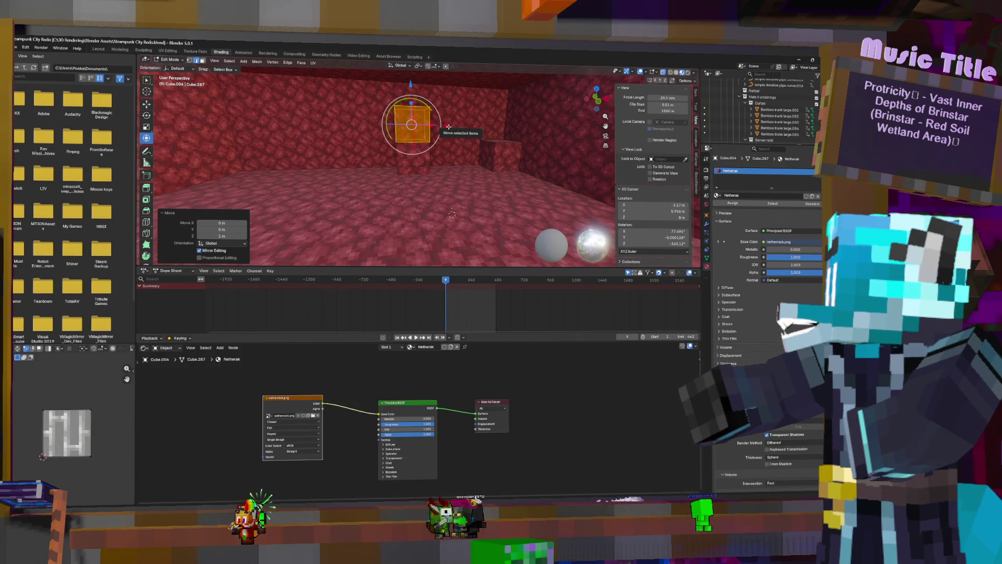
Step: Duplicate one linked netherrack block and move the copy -1 m along X
{"action": "left_click", "coordinate": [414, 160]}
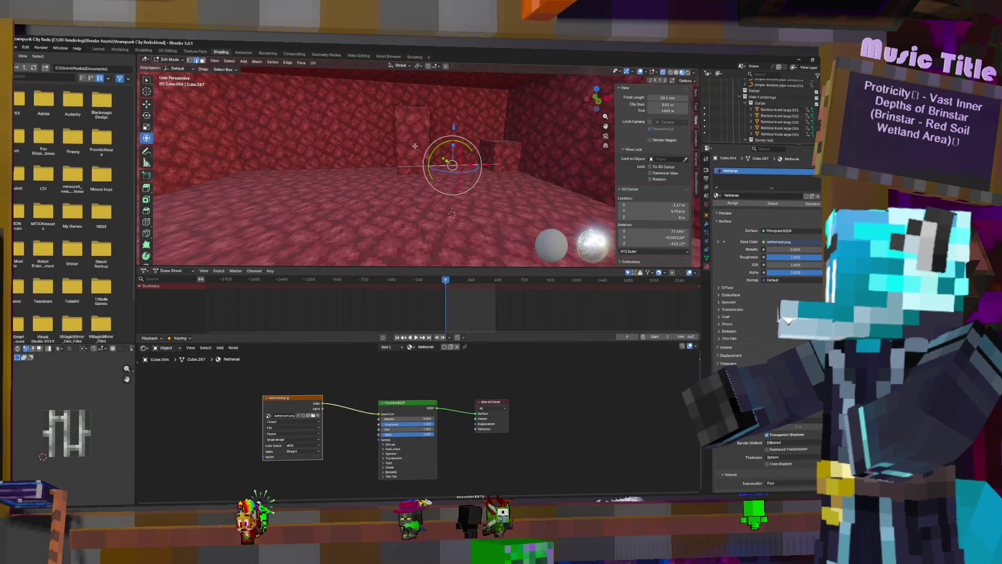
{"action": "left_click", "coordinate": [395, 152]}
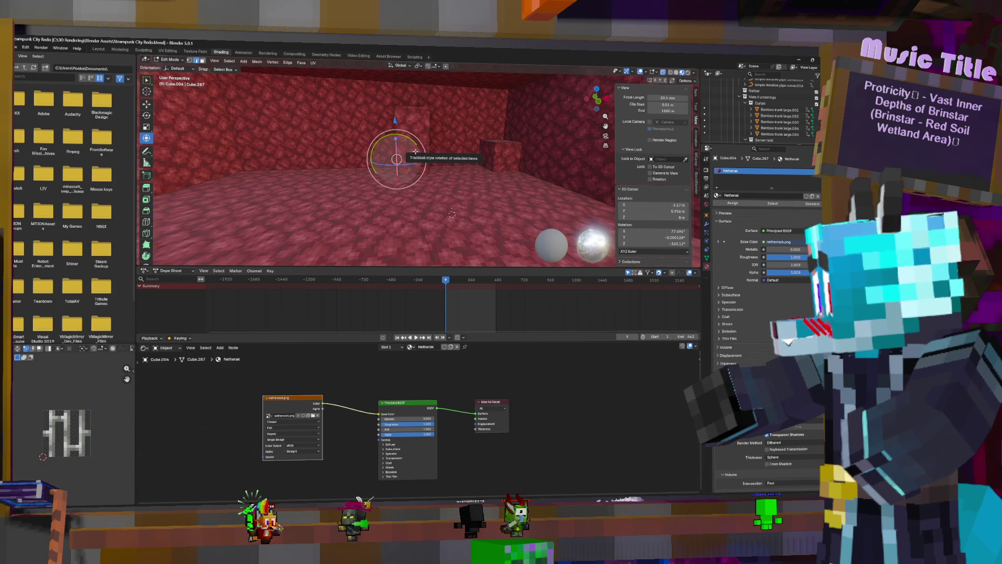
{"action": "key", "text": "ctrl+l"}
{"action": "key", "text": "shift+d"}
{"action": "right_click", "coordinate": [485, 125]}
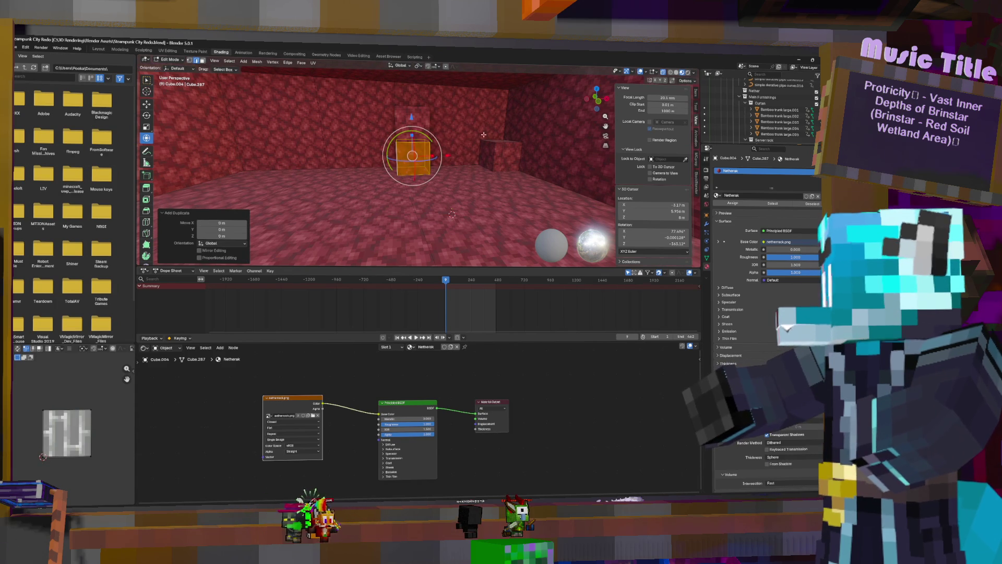
{"action": "type", "text": "gx-1"}
{"action": "key", "text": "Return"}
{"action": "middle_click_drag", "start_coordinate": [448, 156], "coordinate": [471, 163]}
Step: Reselect a linked block and orbit toward the far wall
{"action": "key", "text": "KP_Decimal"}
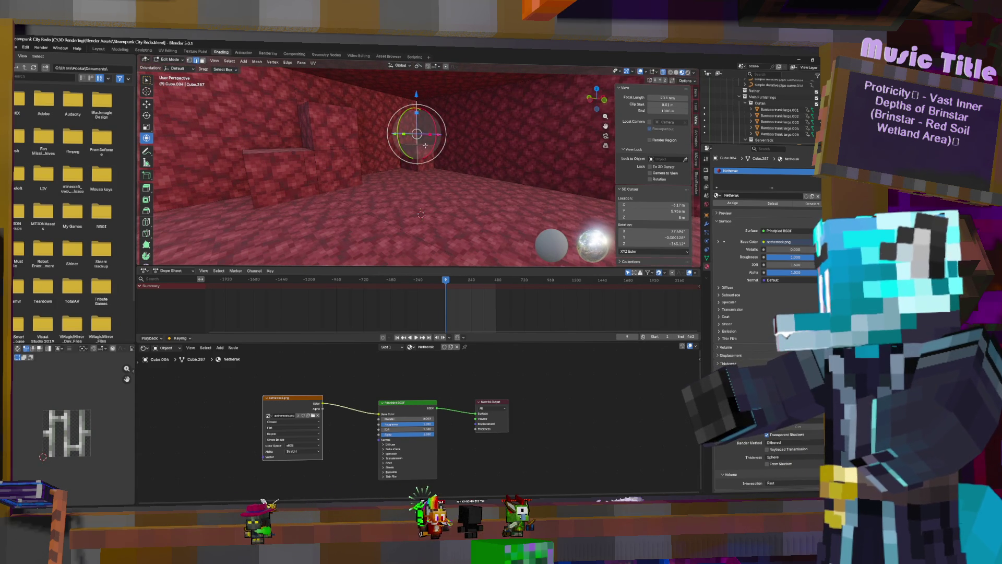
{"action": "key", "text": "ctrl+l"}
{"action": "mouse_move", "coordinate": [442, 156]}
{"action": "middle_mouse_down"}
{"action": "mouse_move", "coordinate": [283, 173]}
{"action": "mouse_move", "coordinate": [236, 157]}
{"action": "middle_mouse_up"}
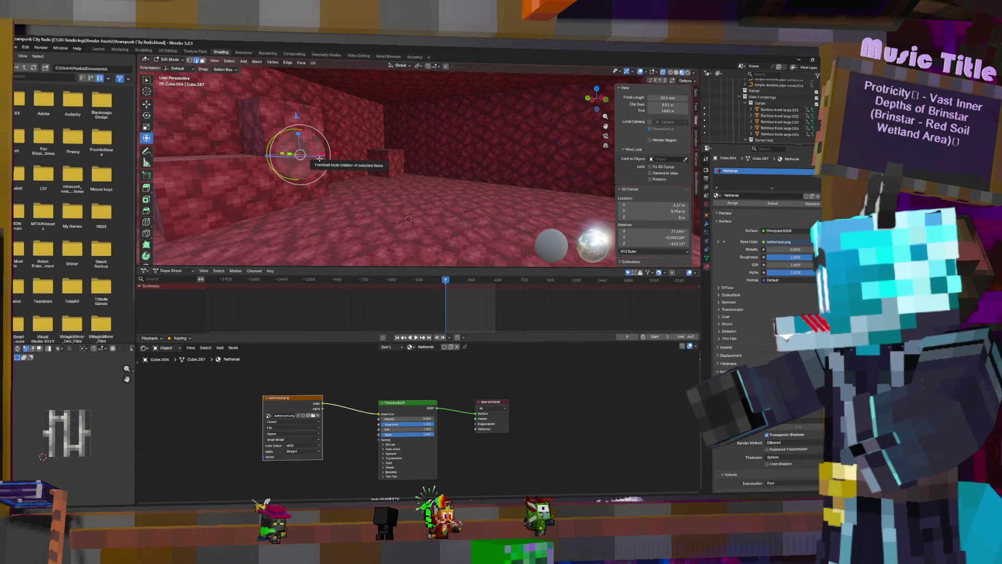
{"action": "middle_click_drag", "start_coordinate": [319, 158], "coordinate": [396, 150]}
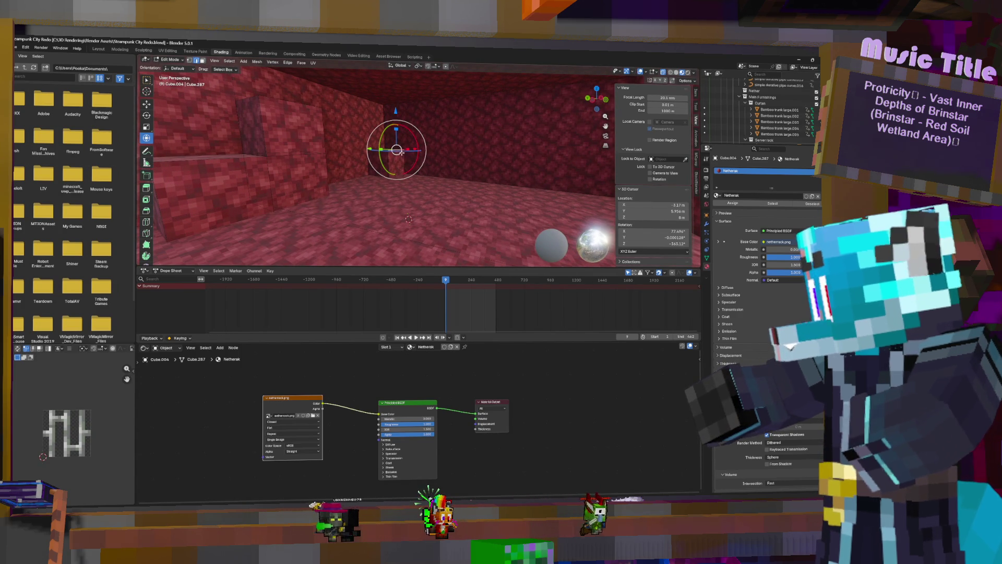
Step: Duplicate that block, move the copy six metres away, and cancel a stray extra move
{"action": "key", "text": "ctrl+l"}
{"action": "key", "text": "shift+d"}
{"action": "right_click", "coordinate": [402, 155]}
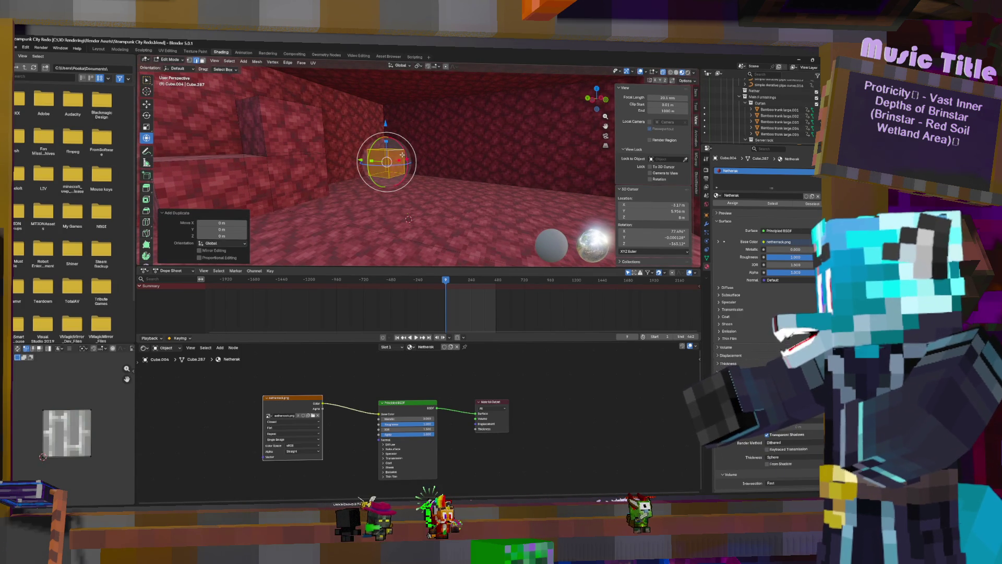
{"action": "key", "text": "g"}
{"action": "key", "text": "x"}
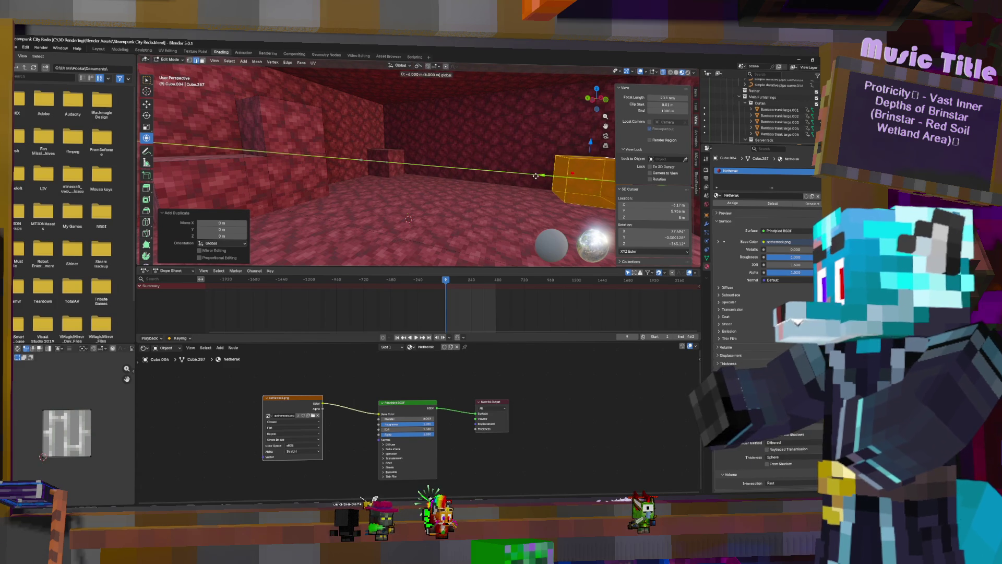
{"action": "left_click", "coordinate": [536, 176]}
{"action": "middle_click_drag", "start_coordinate": [536, 176], "coordinate": [549, 178]}
{"action": "key", "text": "g"}
{"action": "key", "text": "x"}
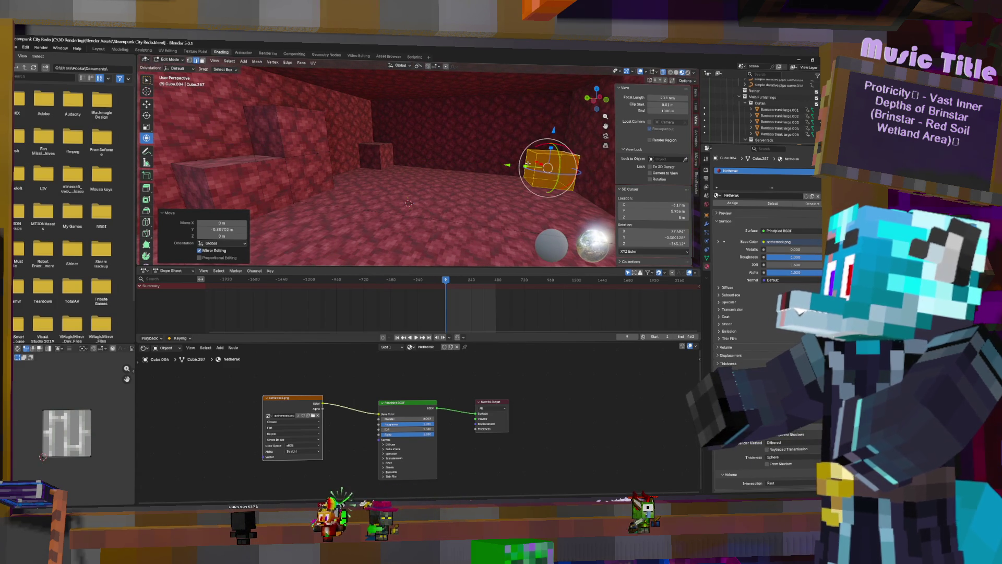
{"action": "right_click", "coordinate": [526, 163]}
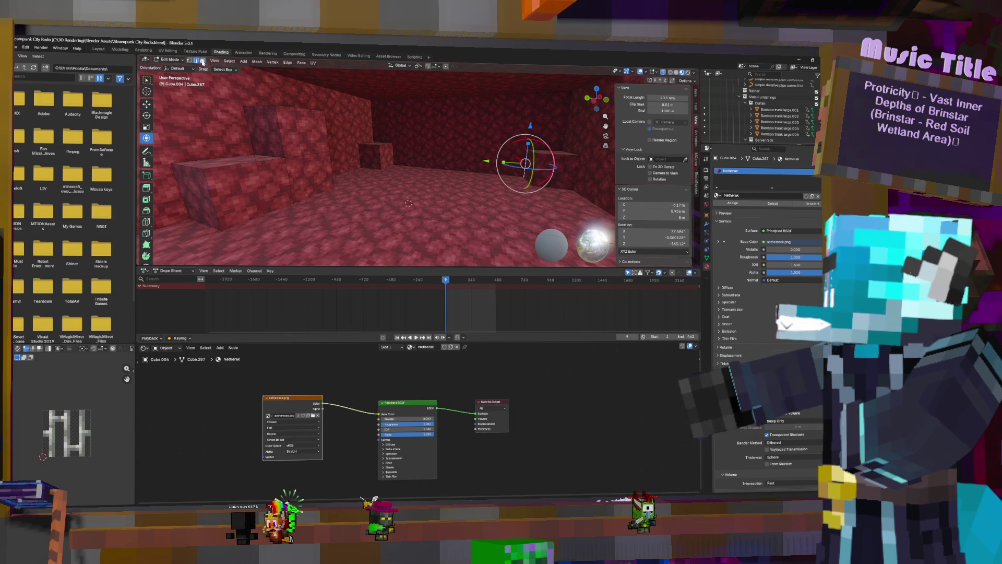
Step: Extrude a block face and raise it one metre along Z
{"action": "key", "text": "alt+a"}
{"action": "left_click", "coordinate": [531, 166]}
{"action": "key", "text": "e"}
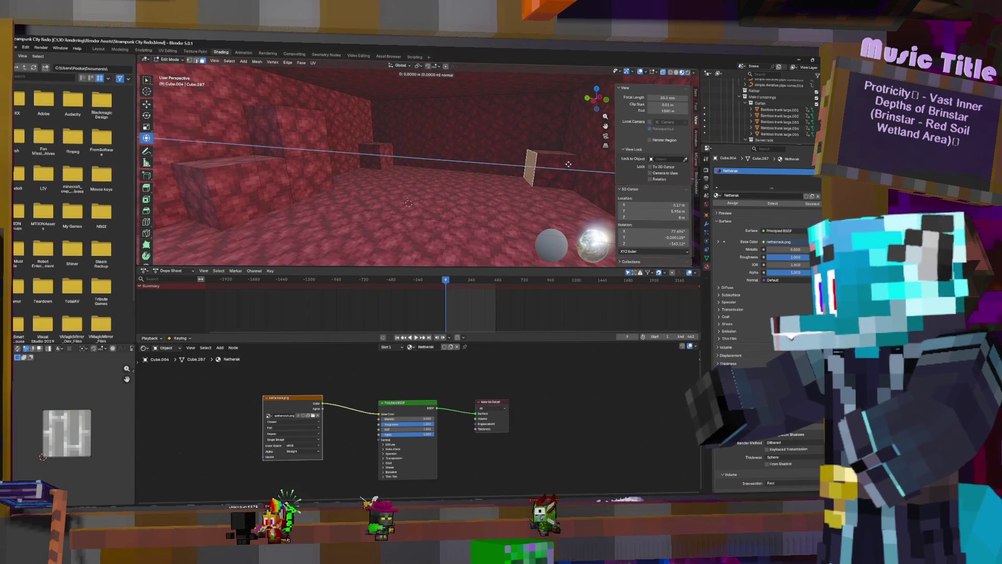
{"action": "left_click", "coordinate": [561, 163]}
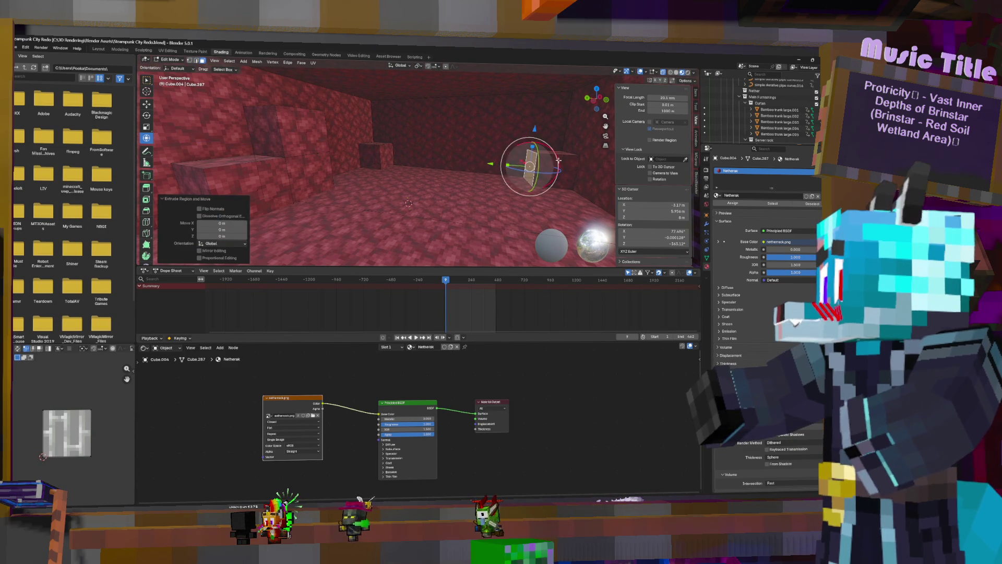
{"action": "left_click", "coordinate": [686, 81]}
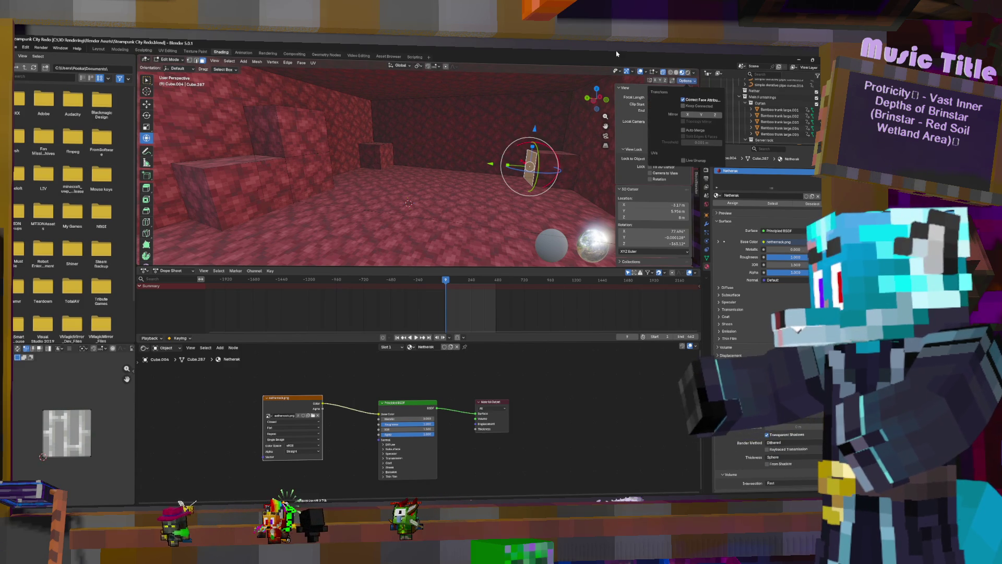
{"action": "key", "text": "g"}
{"action": "key", "text": "z"}
{"action": "key", "text": "z"}
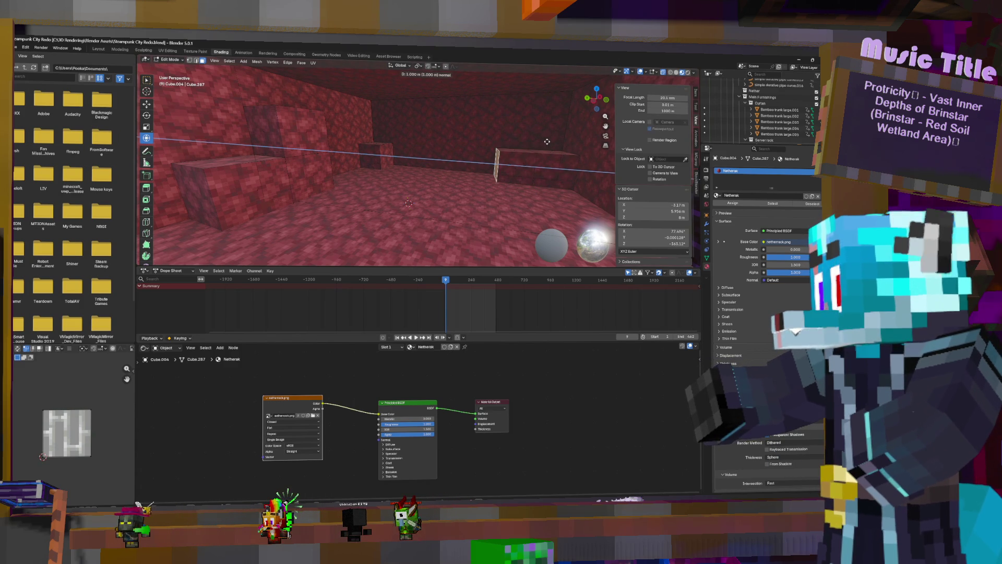
{"action": "key", "text": "Return"}
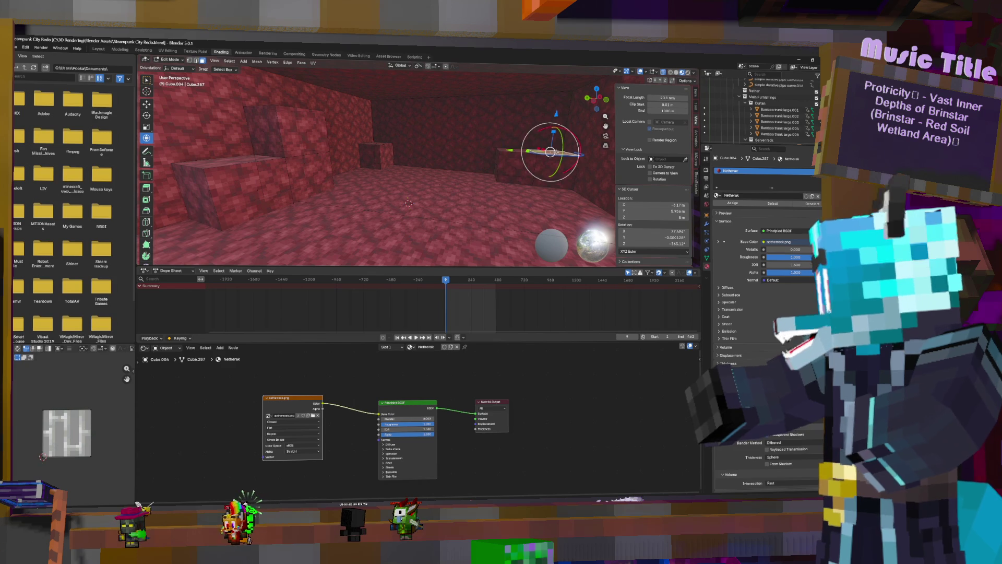
Step: Extrude the top face upward twice more, one metre each
{"action": "key", "text": "e"}
{"action": "key", "text": "1"}
{"action": "key", "text": "Return"}
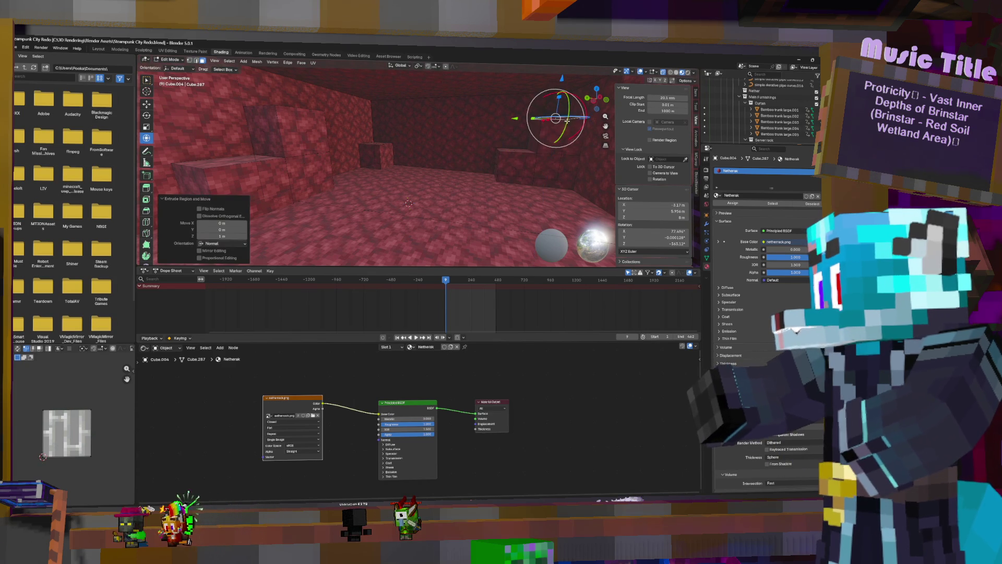
{"action": "key", "text": "e"}
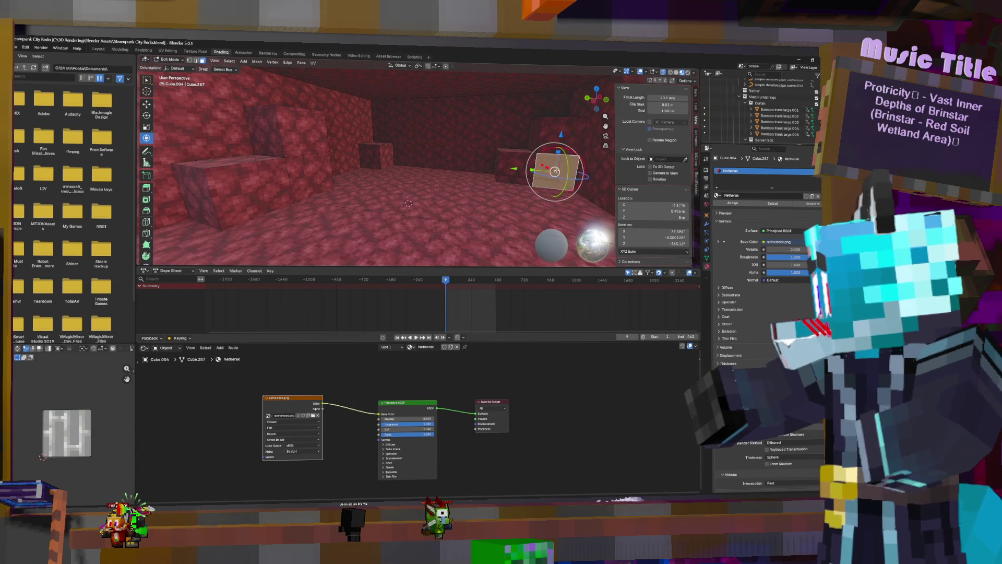
{"action": "key", "text": "1"}
{"action": "key", "text": "Return"}
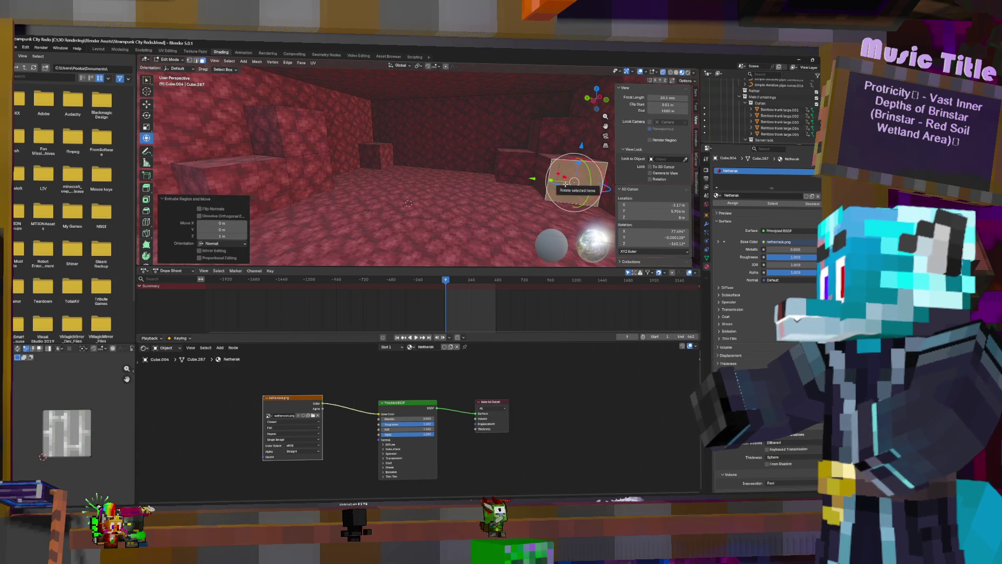
Step: Extrude the centre block's top face up one metre to form another step
{"action": "middle_click_drag", "start_coordinate": [569, 182], "coordinate": [620, 159]}
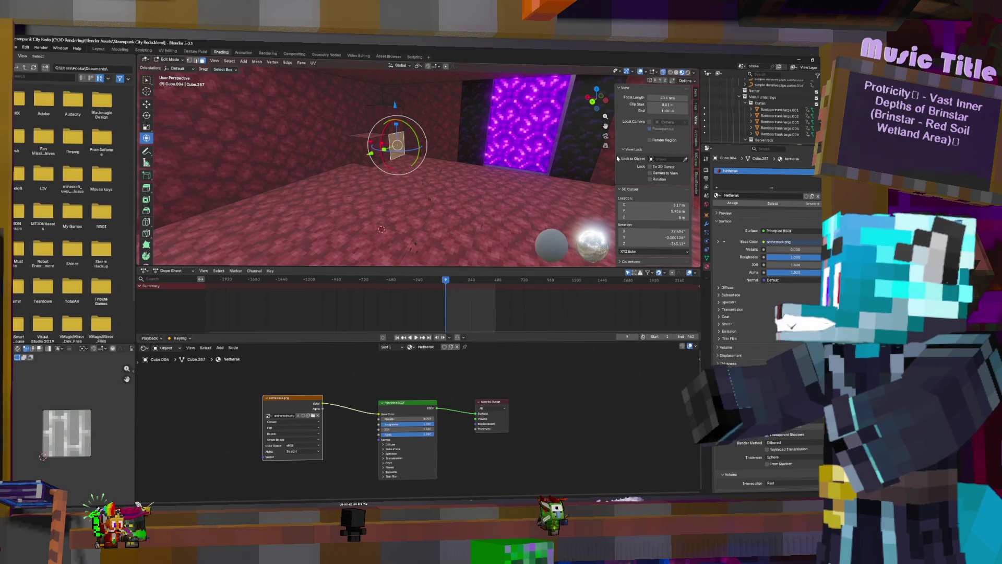
{"action": "left_click_drag", "start_coordinate": [397, 146], "coordinate": [386, 132]}
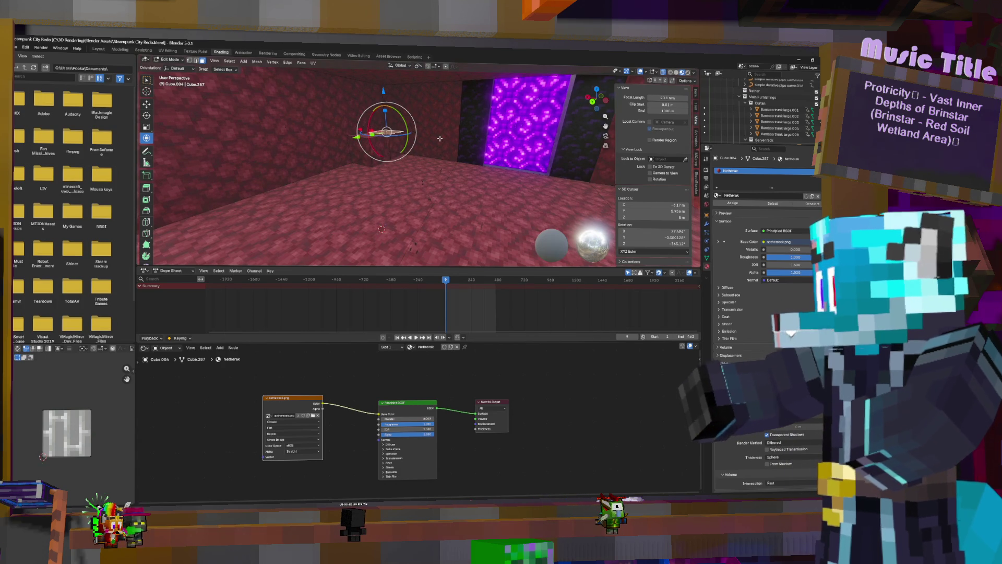
{"action": "mouse_move", "coordinate": [456, 112]}
{"action": "middle_mouse_down"}
{"action": "mouse_move", "coordinate": [418, 141]}
{"action": "mouse_move", "coordinate": [433, 141]}
{"action": "middle_mouse_up"}
{"action": "scroll", "coordinate": [415, 128], "scroll_direction": "up", "scroll_amount": 3}
{"action": "scroll", "coordinate": [433, 141], "scroll_direction": "down", "scroll_amount": 3}
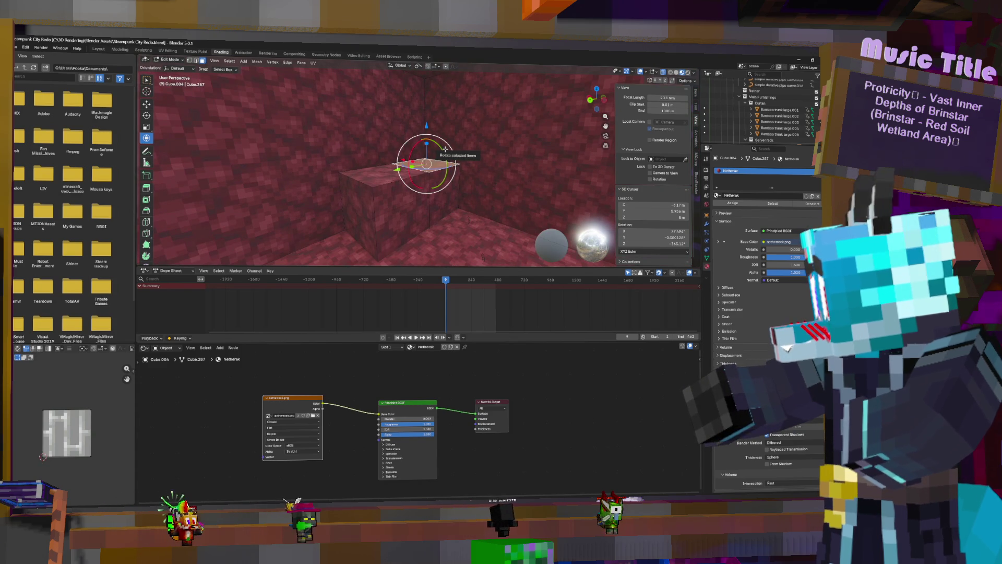
{"action": "middle_click_drag", "start_coordinate": [445, 148], "coordinate": [407, 183]}
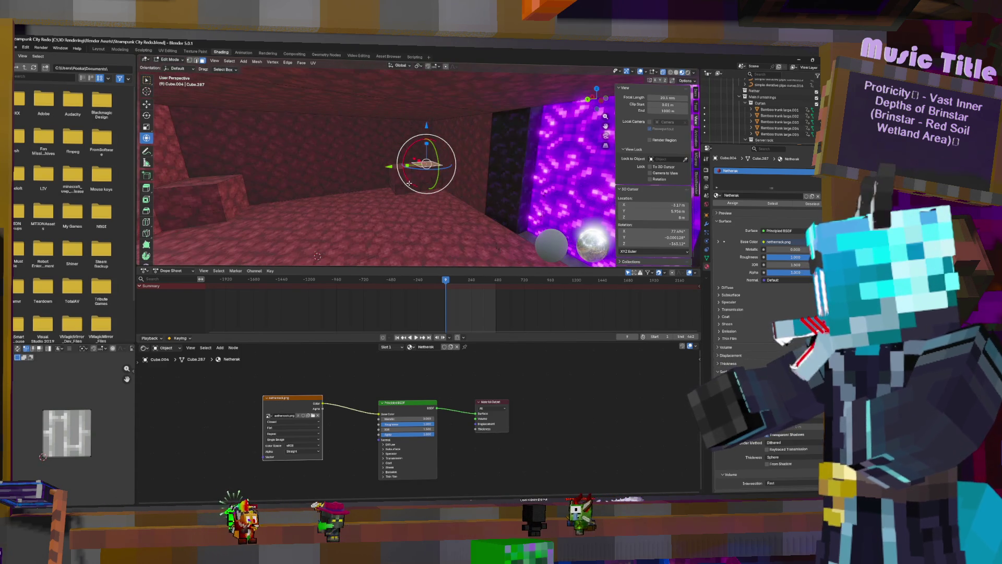
{"action": "left_click", "coordinate": [200, 179]}
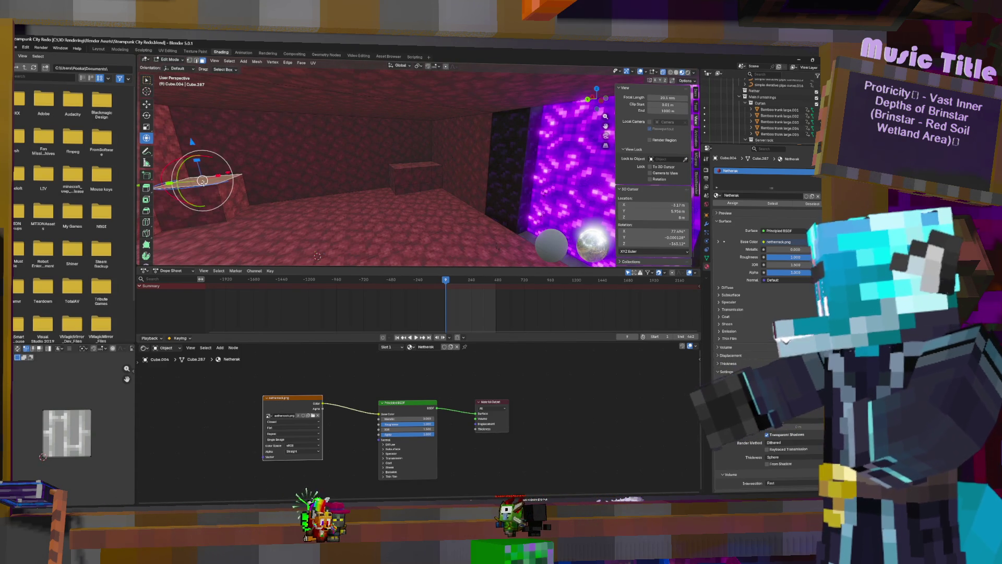
{"action": "left_click", "coordinate": [424, 163]}
{"action": "key", "text": "e"}
{"action": "key", "text": "Return"}
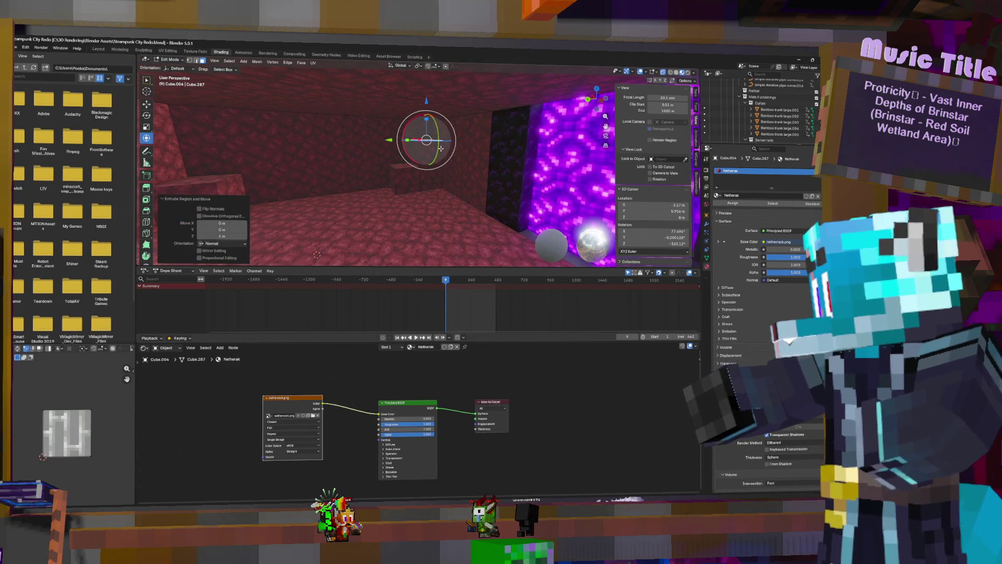
Step: Cube-project the new block's UVs and return to Object Mode with nothing selected
{"action": "key", "text": "ctrl+KP_Add"}
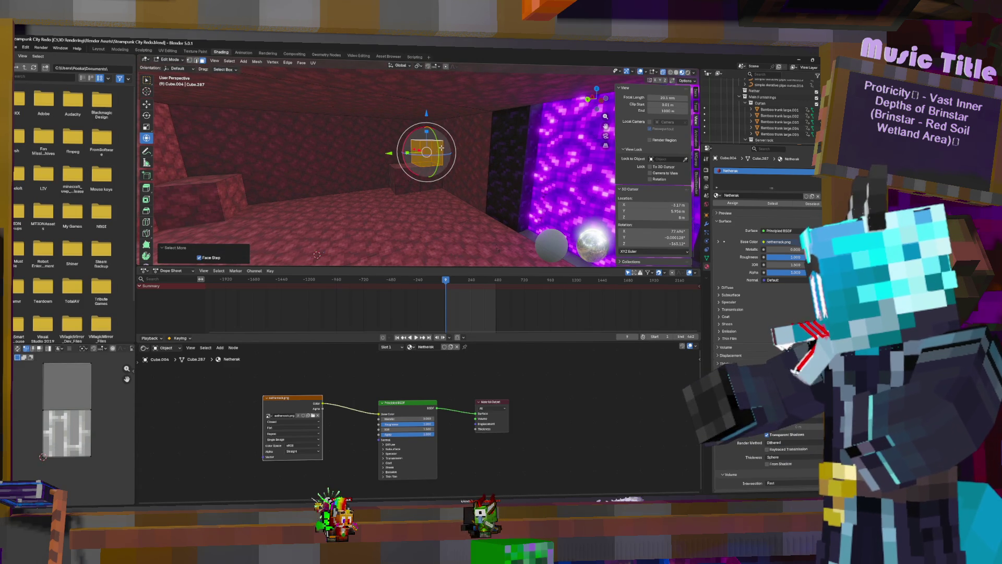
{"action": "key", "text": "u"}
{"action": "left_click", "coordinate": [440, 159]}
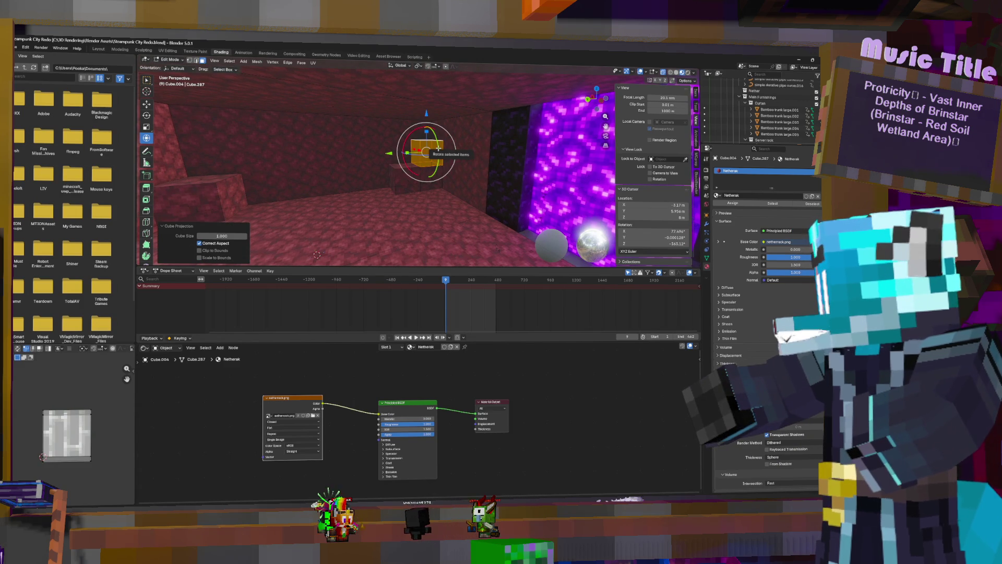
{"action": "key", "text": "Tab"}
{"action": "left_click", "coordinate": [496, 165]}
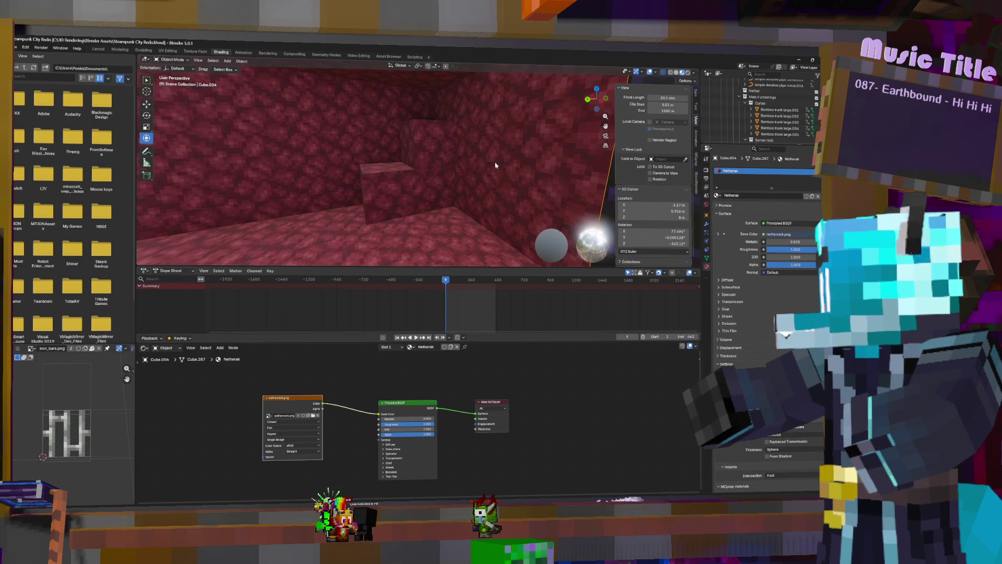
Step: Undo back to face editing and set UV snapping to Bound to Pixels: Corner
{"action": "key", "text": "ctrl+z"}
{"action": "key", "text": "ctrl+z"}
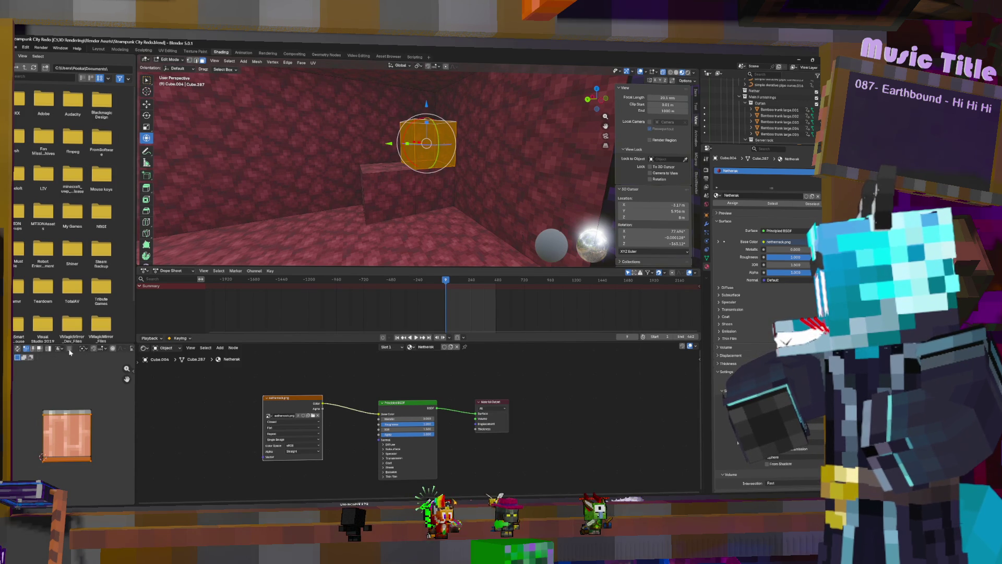
{"action": "left_click", "coordinate": [69, 348]}
{"action": "mouse_move", "coordinate": [100, 363]}
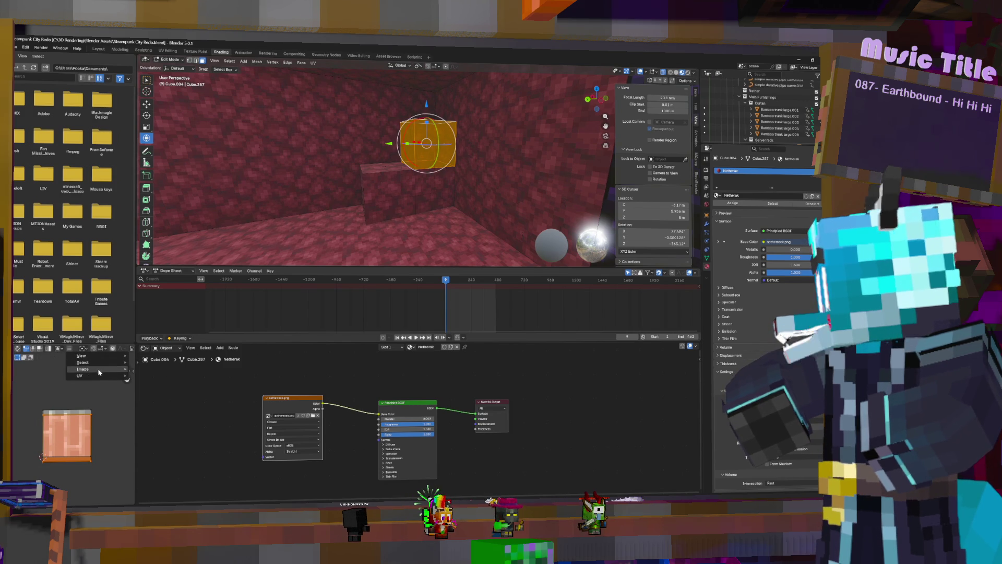
{"action": "mouse_move", "coordinate": [172, 150]}
{"action": "left_click", "coordinate": [216, 159]}
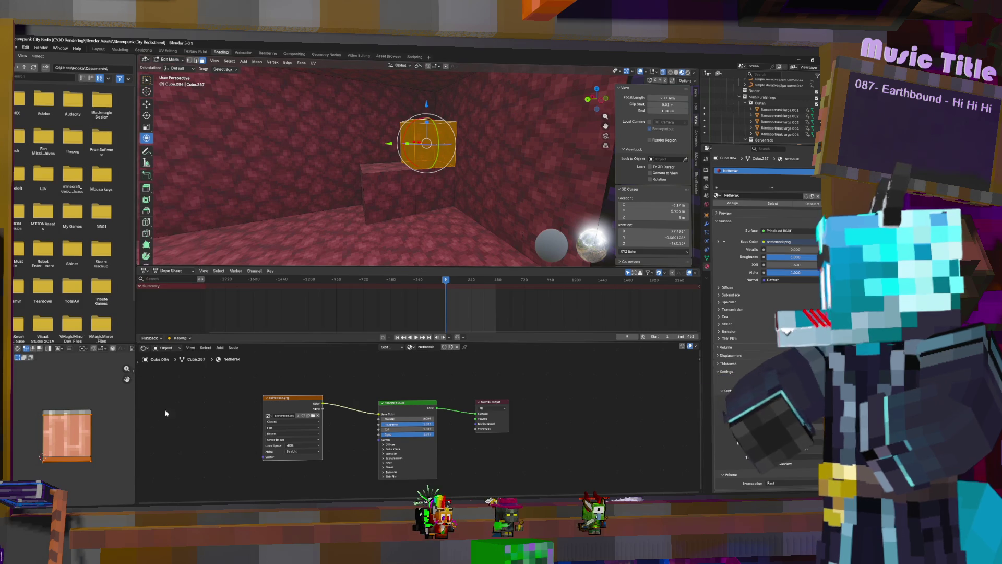
Step: Shift the iron-bars UV island and one edge upward to align the texture
{"action": "key", "text": "g"}
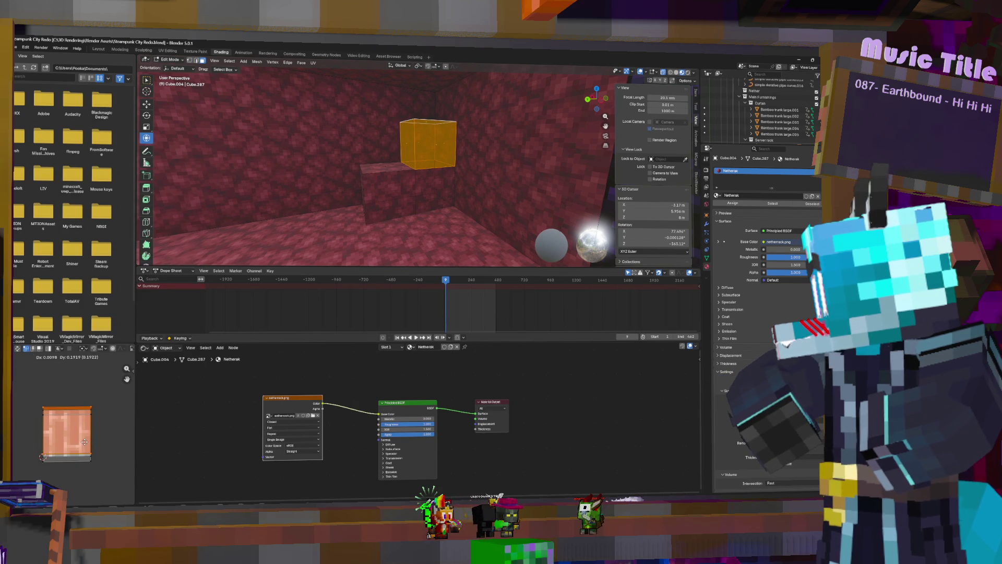
{"action": "left_click", "coordinate": [85, 447]}
{"action": "left_click", "coordinate": [93, 462]}
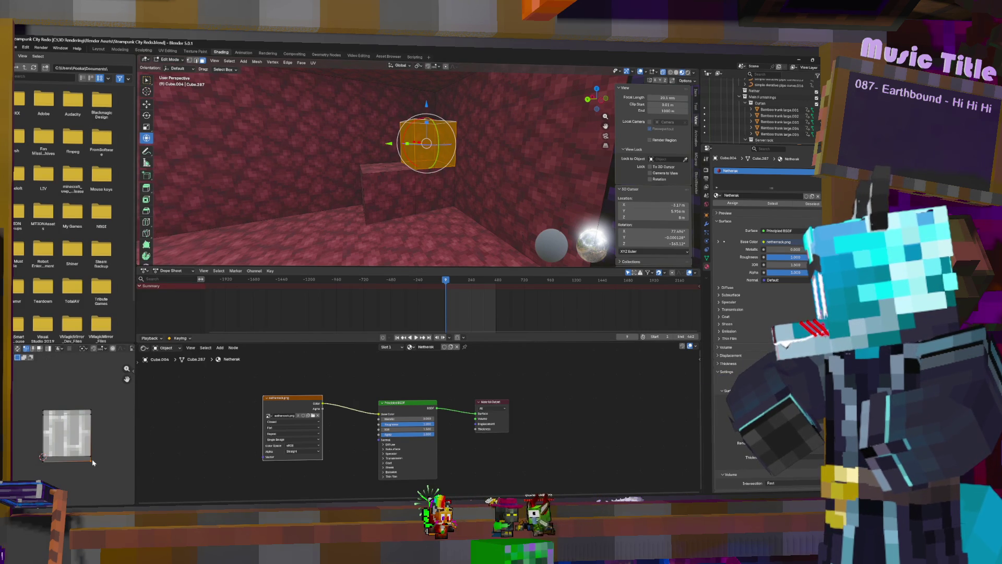
{"action": "key", "text": "g"}
{"action": "left_click", "coordinate": [96, 447]}
{"action": "key", "text": "Tab"}
Step: Select the step block Cube.287 and extrude a face out 1 m
{"action": "left_click", "coordinate": [469, 170]}
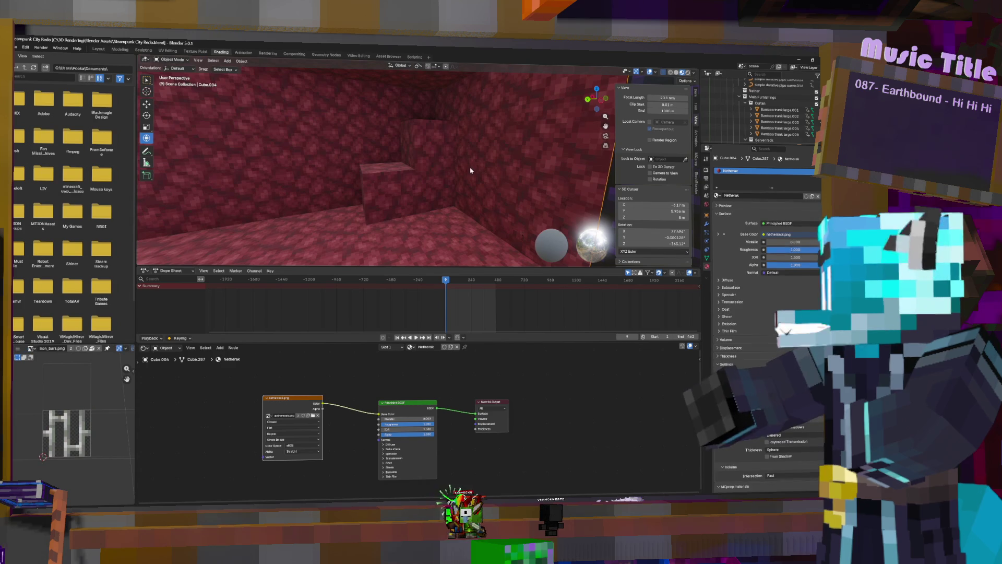
{"action": "left_click", "coordinate": [456, 160]}
{"action": "left_click", "coordinate": [443, 157]}
{"action": "key", "text": "Tab"}
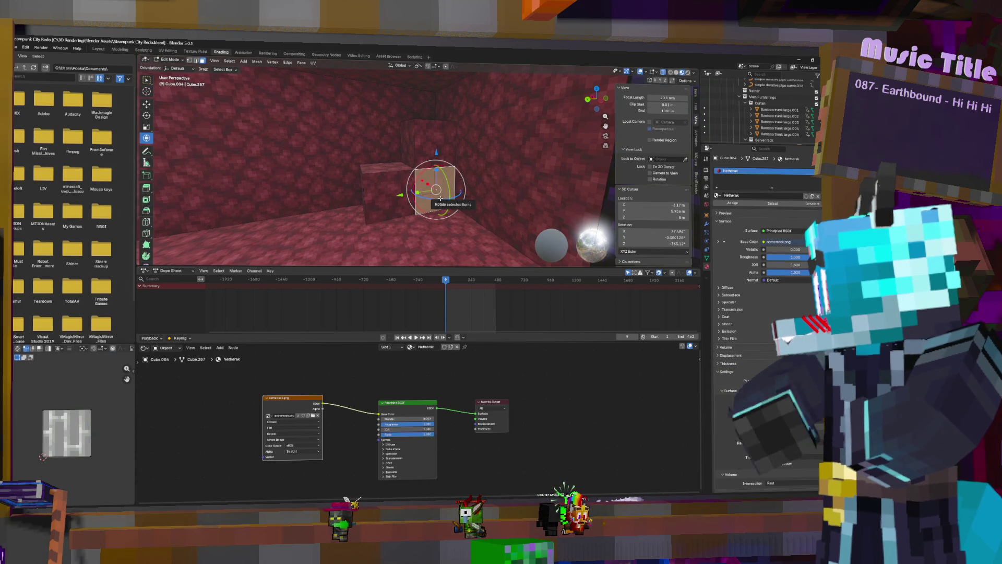
{"action": "type", "text": "e"}
{"action": "type", "text": "1"}
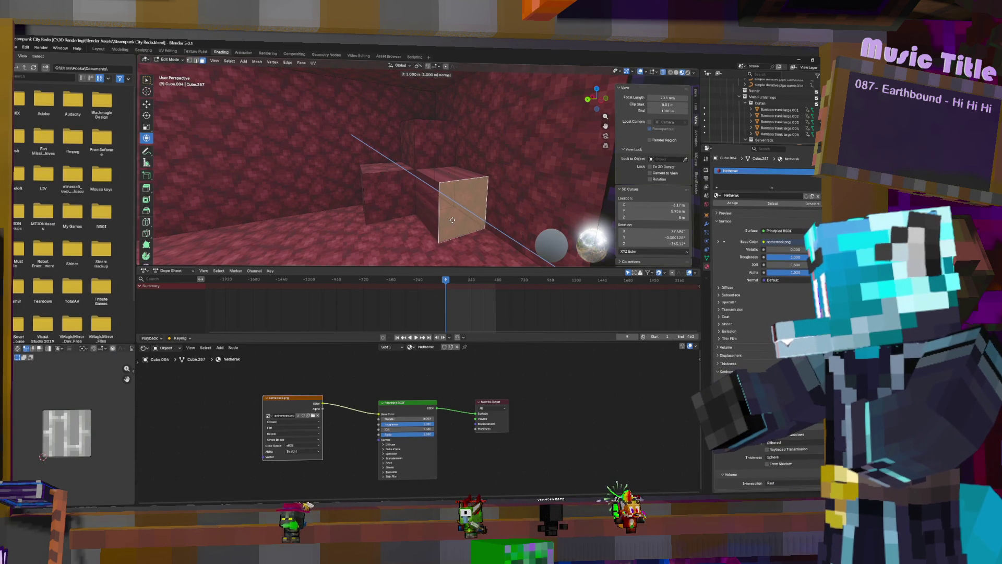
{"action": "key", "text": "Return"}
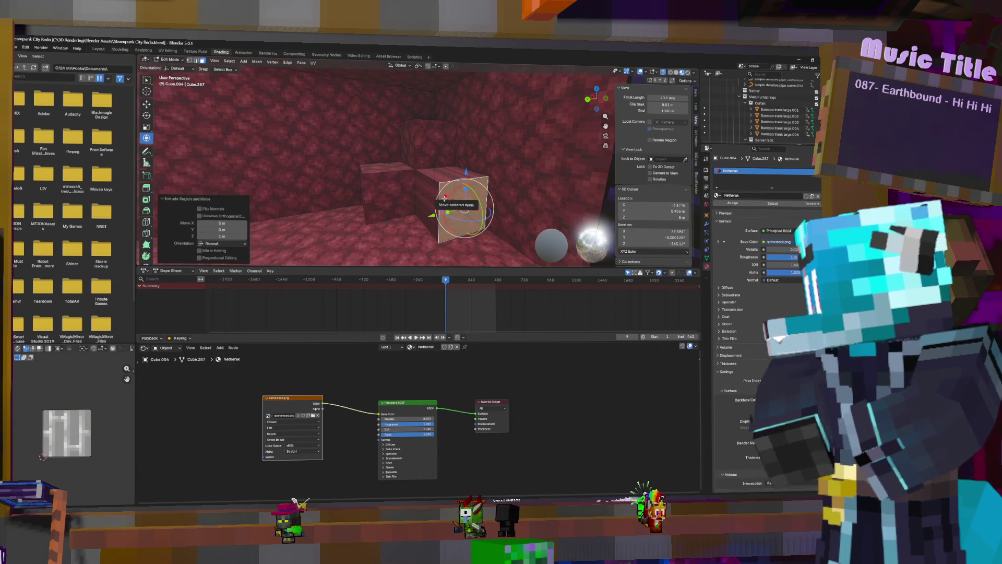
Step: Cube-project the UVs of the new 1 m block, then clear the selection
{"action": "key", "text": "ctrl+KP_Add"}
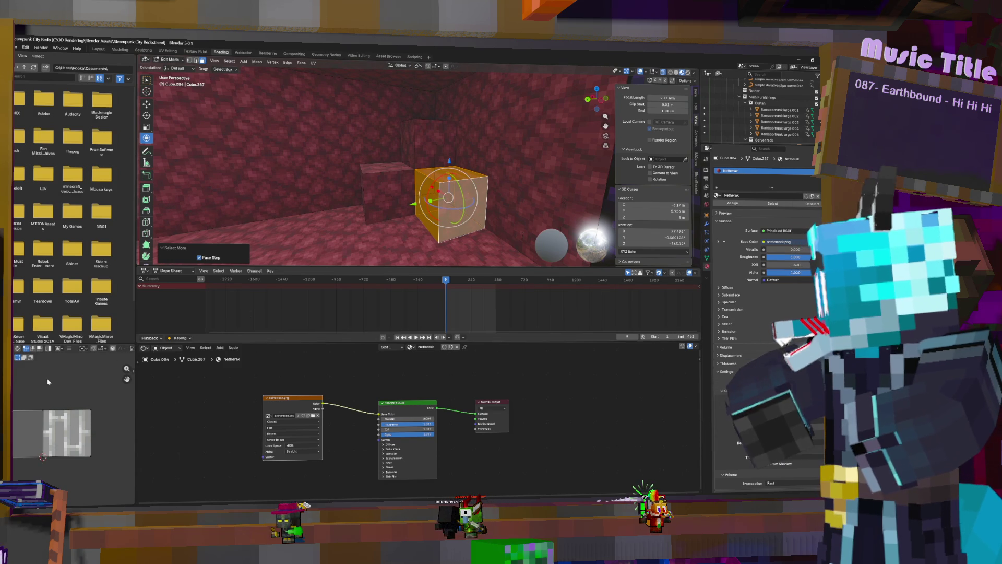
{"action": "scroll", "coordinate": [81, 392], "scroll_direction": "up", "scroll_amount": 2}
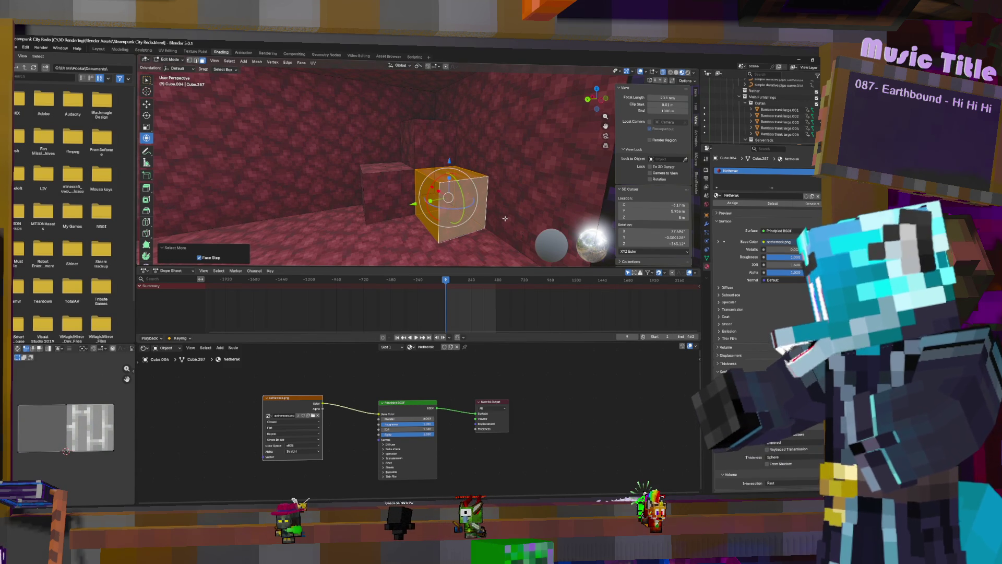
{"action": "key", "text": "u"}
{"action": "left_click", "coordinate": [496, 231]}
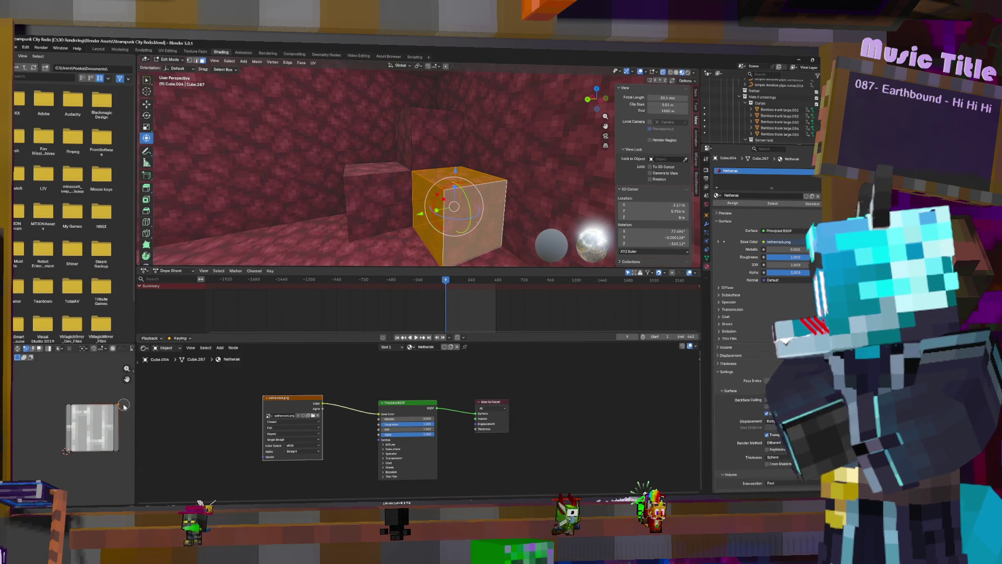
{"action": "key", "text": "a"}
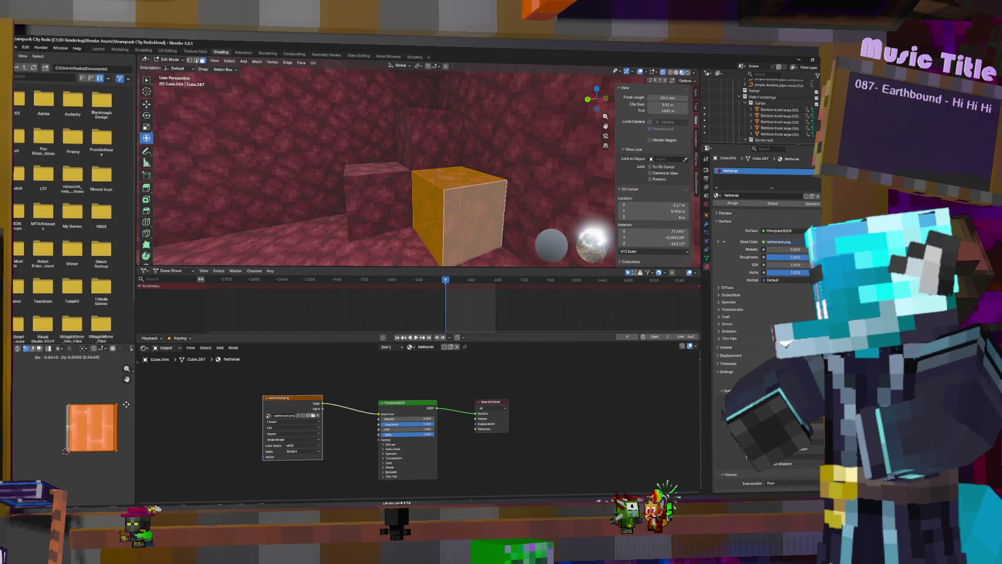
{"action": "left_click", "coordinate": [519, 237]}
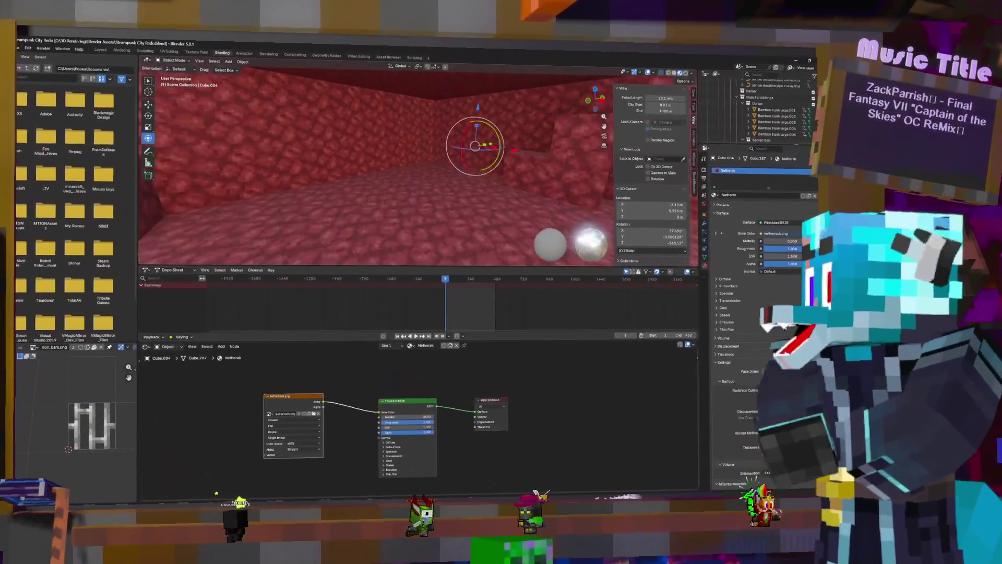
{"action": "mouse_move", "coordinate": [376, 167]}
{"action": "middle_mouse_down"}
{"action": "mouse_move", "coordinate": [417, 177]}
{"action": "mouse_move", "coordinate": [386, 169]}
{"action": "middle_mouse_up"}
{"action": "mouse_move", "coordinate": [454, 194]}
{"action": "middle_mouse_down"}
{"action": "mouse_move", "coordinate": [443, 190]}
{"action": "mouse_move", "coordinate": [454, 193]}
{"action": "middle_mouse_up"}
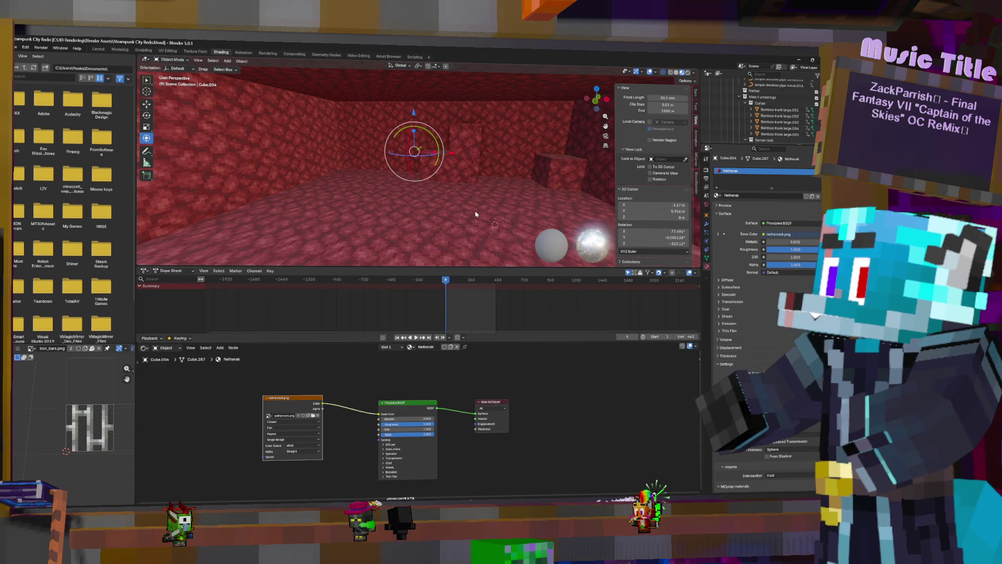
{"action": "mouse_move", "coordinate": [375, 167]}
{"action": "middle_mouse_down"}
{"action": "mouse_move", "coordinate": [366, 135]}
{"action": "mouse_move", "coordinate": [396, 157]}
{"action": "mouse_move", "coordinate": [407, 203]}
{"action": "mouse_move", "coordinate": [522, 219]}
{"action": "mouse_move", "coordinate": [451, 189]}
{"action": "mouse_move", "coordinate": [417, 189]}
{"action": "middle_mouse_up"}
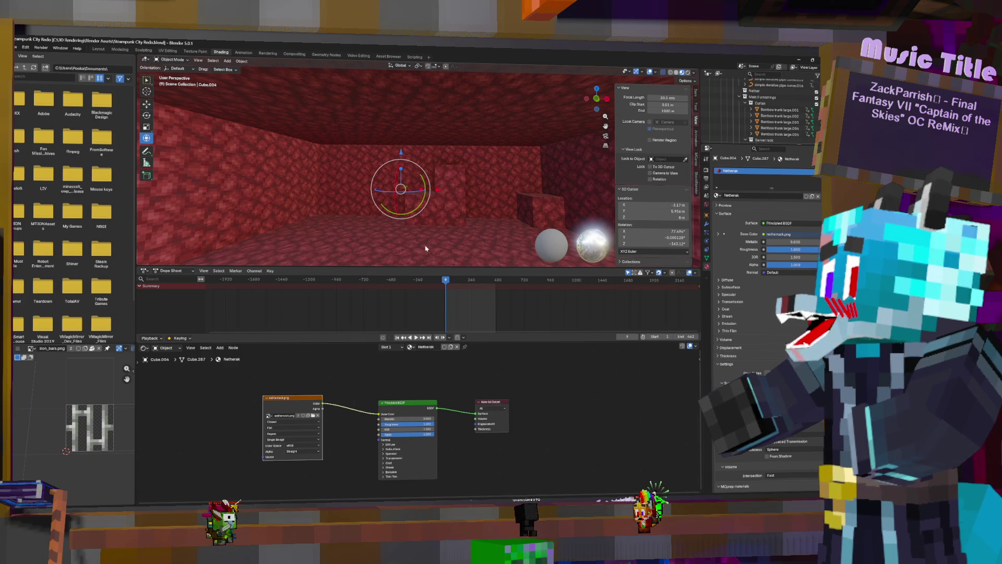
{"action": "mouse_move", "coordinate": [454, 230]}
{"action": "middle_mouse_down"}
{"action": "mouse_move", "coordinate": [428, 225]}
{"action": "mouse_move", "coordinate": [496, 231]}
{"action": "mouse_move", "coordinate": [448, 228]}
{"action": "mouse_move", "coordinate": [490, 231]}
{"action": "mouse_move", "coordinate": [457, 220]}
{"action": "middle_mouse_up"}
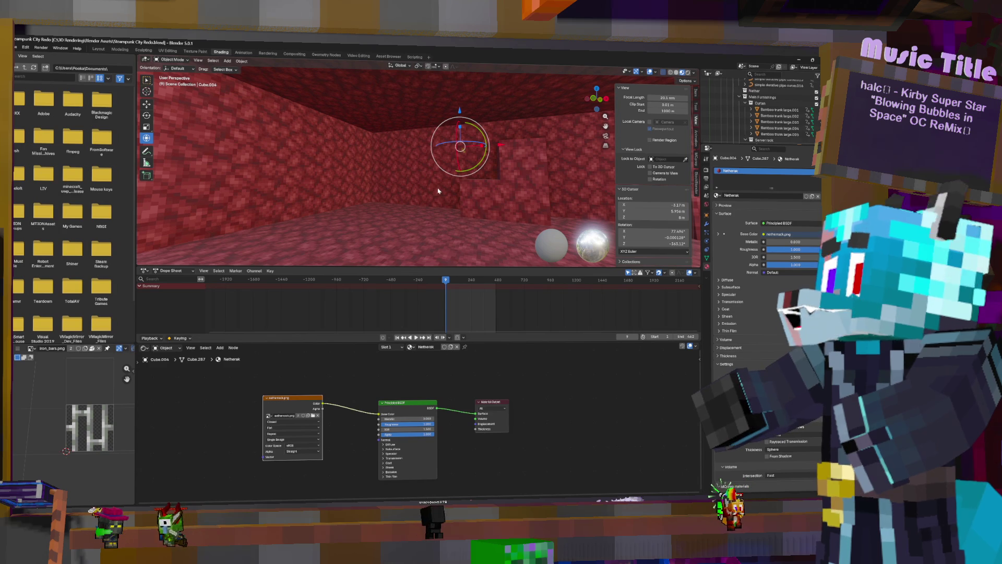
{"action": "mouse_move", "coordinate": [438, 191]}
{"action": "middle_mouse_down"}
{"action": "mouse_move", "coordinate": [481, 208]}
{"action": "mouse_move", "coordinate": [418, 203]}
{"action": "mouse_move", "coordinate": [420, 182]}
{"action": "middle_mouse_up"}
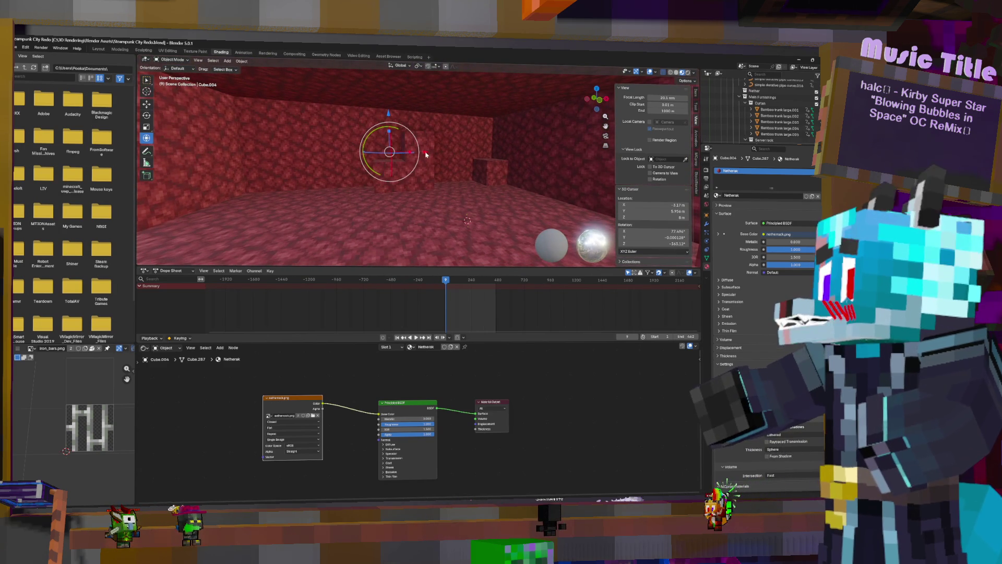
{"action": "left_click", "coordinate": [419, 182]}
Step: In Cube.004's mesh, select all faces linked to the small stepped cubes
{"action": "left_click", "coordinate": [410, 169]}
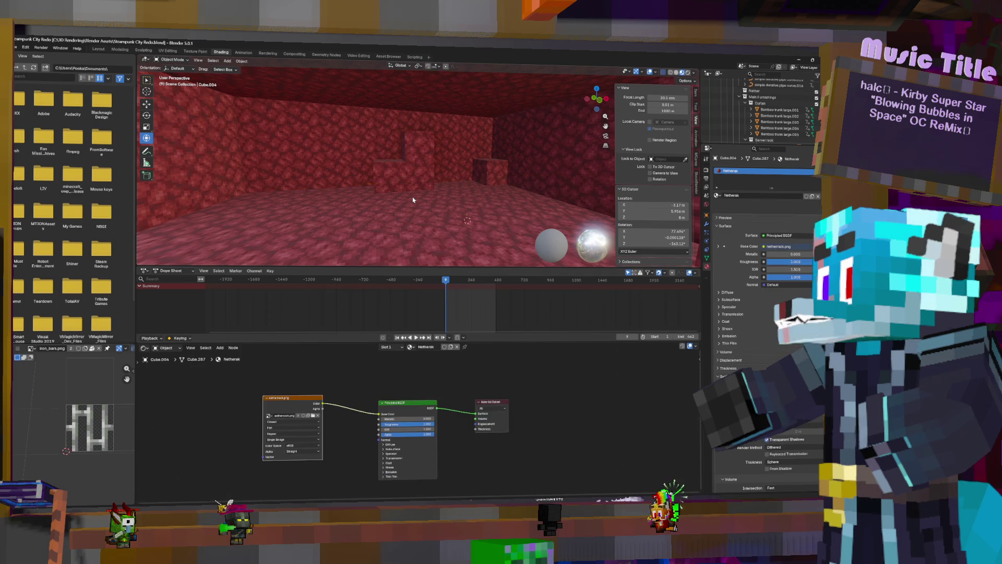
{"action": "key", "text": "Tab"}
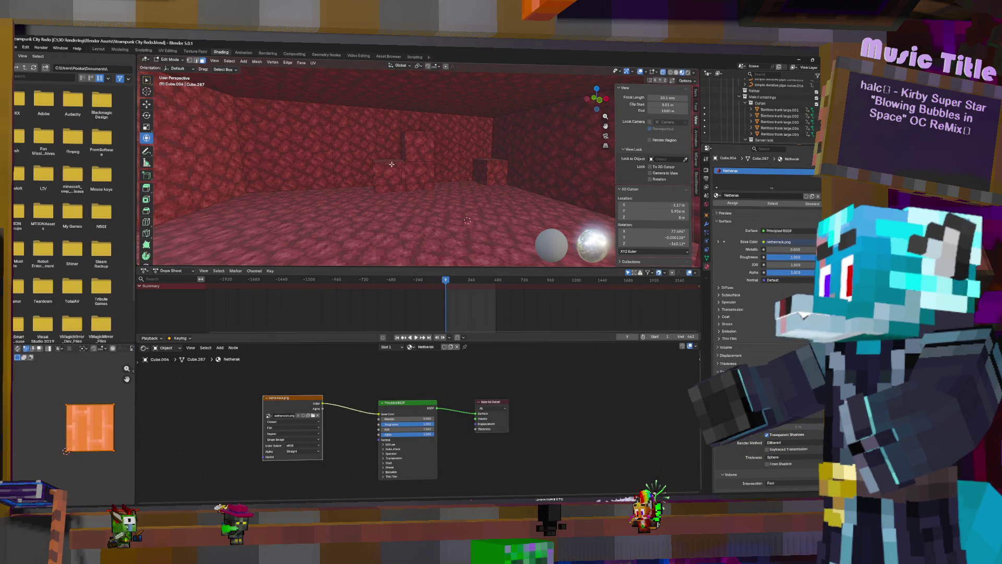
{"action": "left_click", "coordinate": [375, 141]}
{"action": "left_click", "coordinate": [299, 149], "text": "shift"}
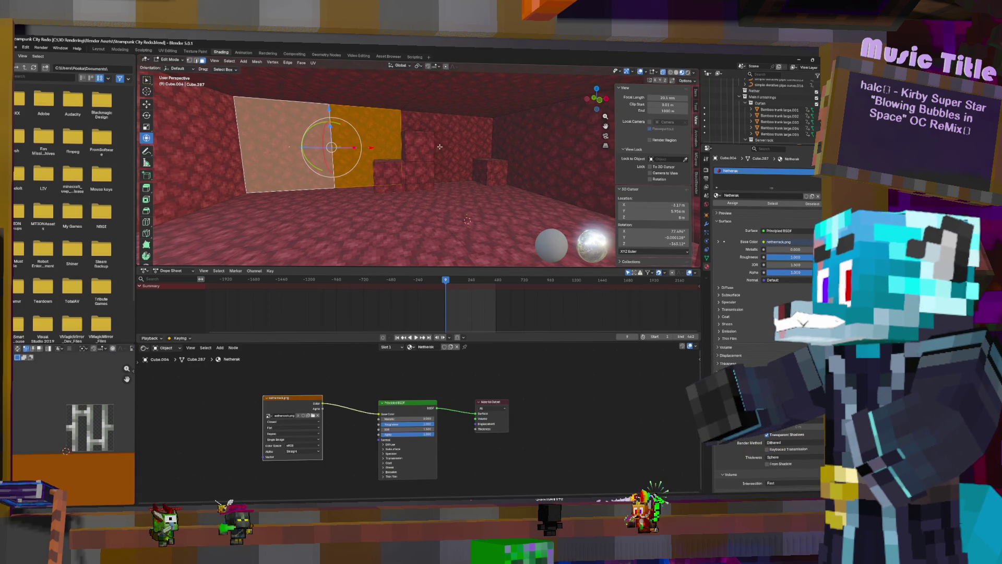
{"action": "left_click", "coordinate": [454, 153], "text": "shift"}
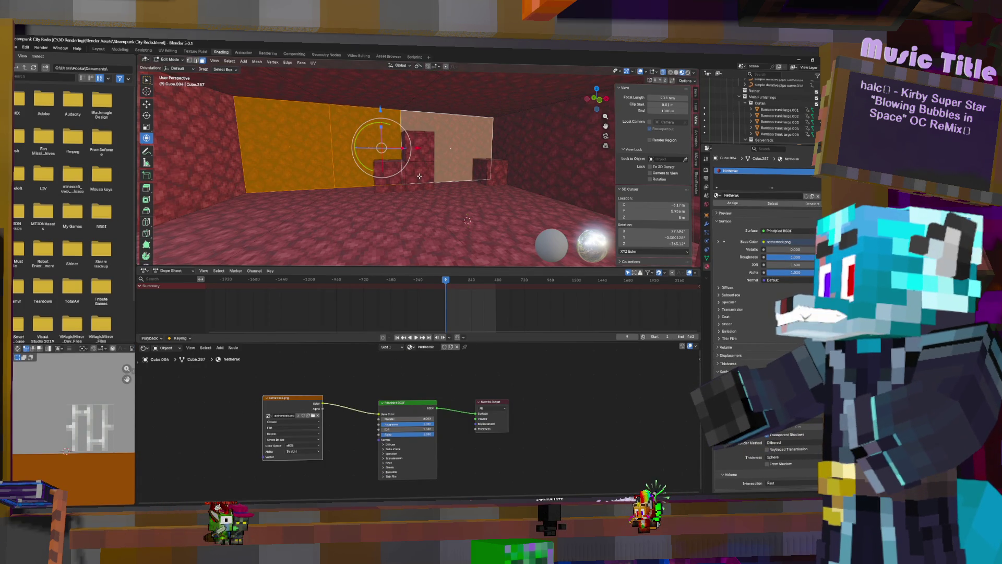
{"action": "left_click", "coordinate": [420, 176]}
{"action": "left_click", "coordinate": [499, 169], "text": "shift"}
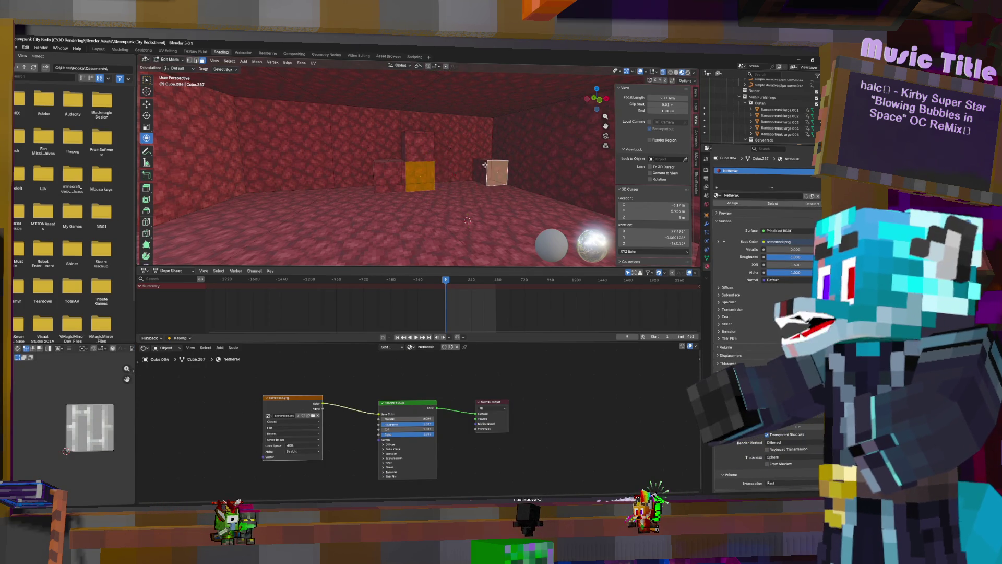
{"action": "left_click", "coordinate": [418, 144], "text": "shift"}
{"action": "key", "text": "ctrl+l"}
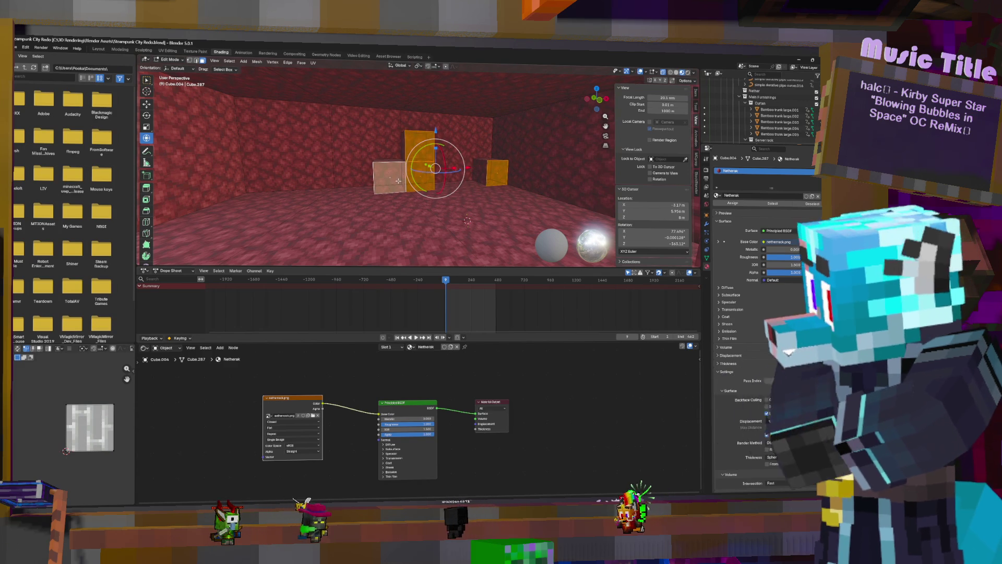
Step: Drop the wall faces from the selection and slide the stepped cubes 2 m along Y
{"action": "left_click", "coordinate": [359, 141], "text": "shift"}
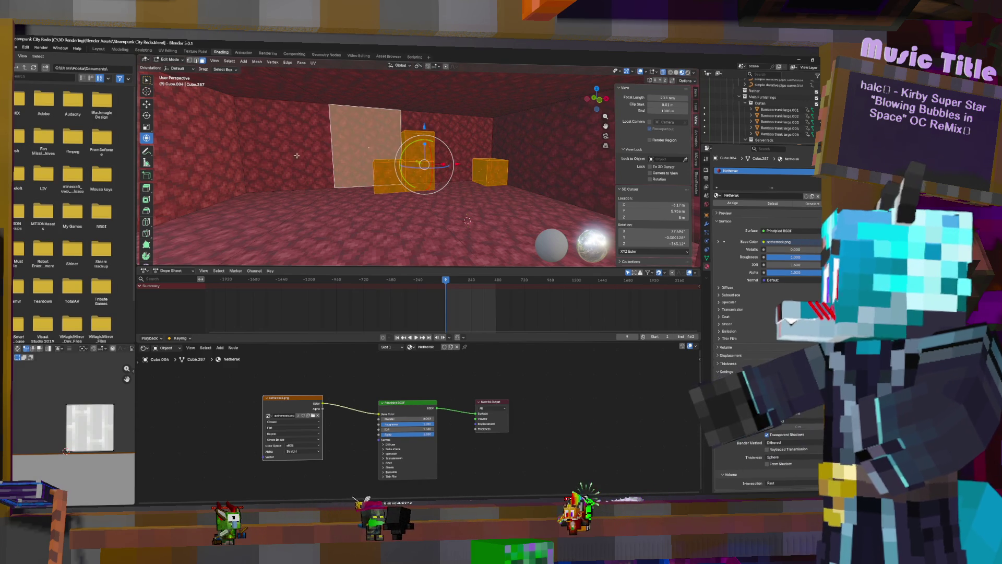
{"action": "left_click", "coordinate": [317, 147], "text": "shift"}
{"action": "left_click", "coordinate": [457, 149], "text": "shift"}
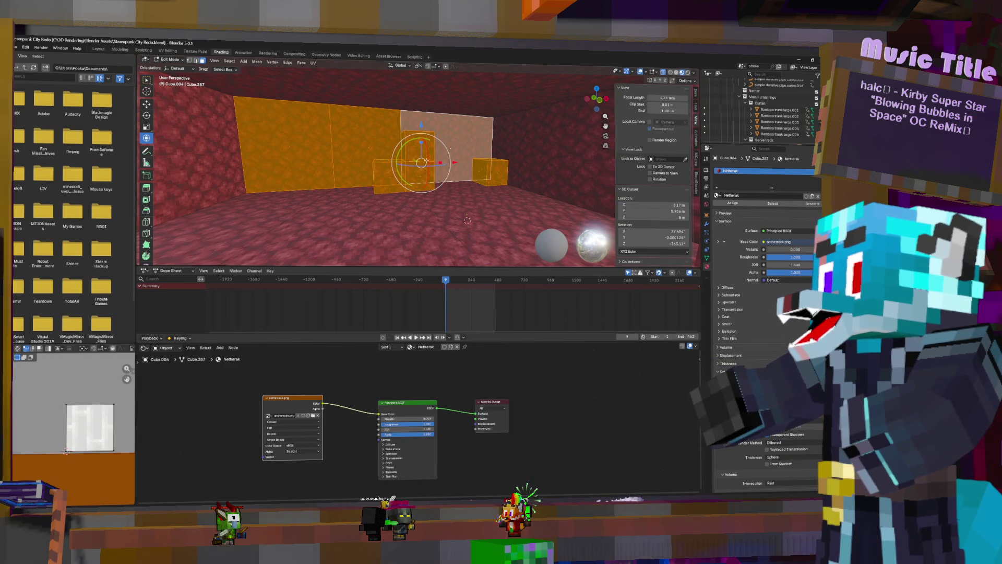
{"action": "left_click", "coordinate": [281, 146], "text": "shift"}
{"action": "left_click", "coordinate": [281, 146], "text": "shift"}
{"action": "left_click", "coordinate": [451, 156], "text": "shift"}
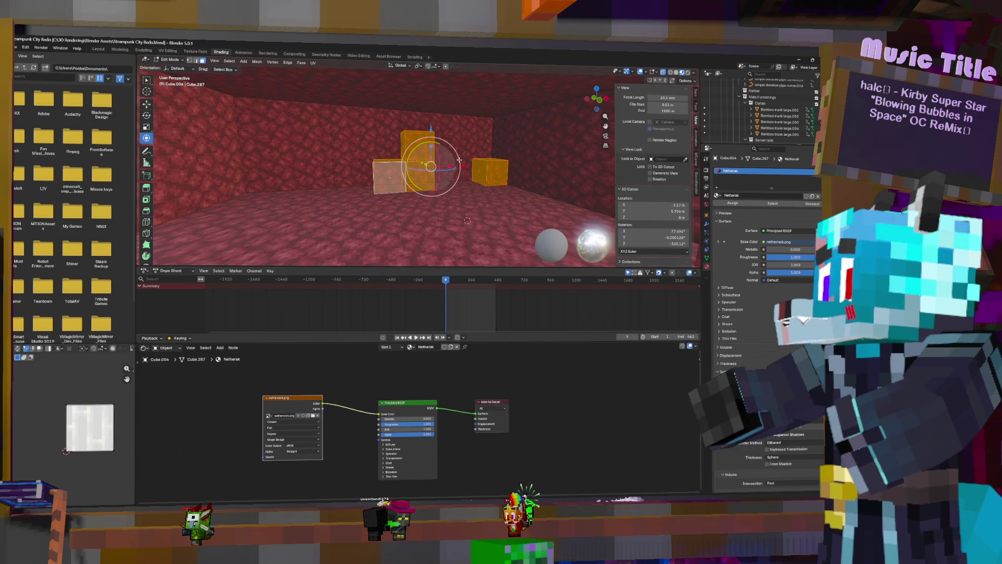
{"action": "left_click_drag", "start_coordinate": [422, 163], "coordinate": [445, 174]}
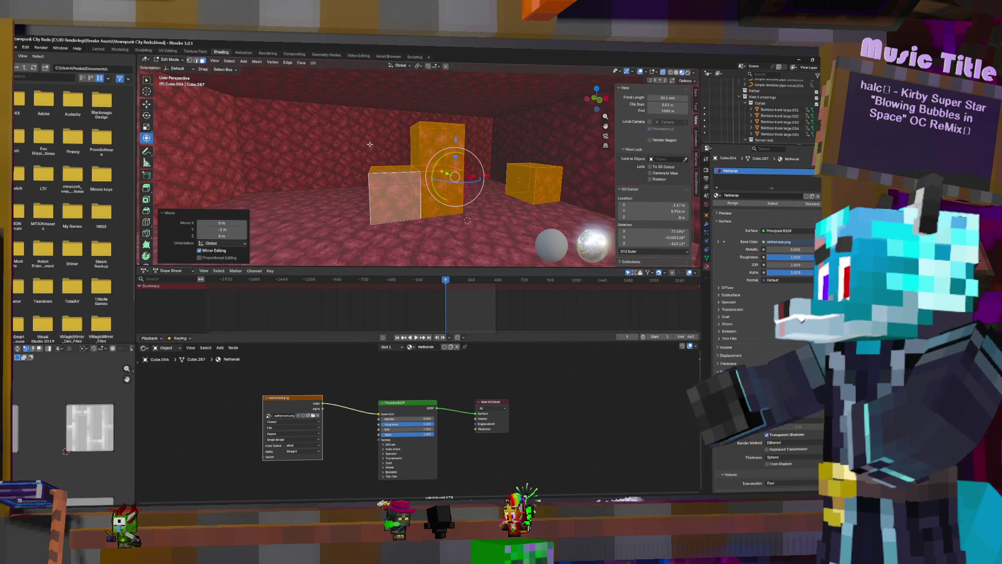
Step: Select a path of wall faces and move them 2 m along the global Y axis
{"action": "left_click", "coordinate": [423, 149]}
{"action": "left_click", "coordinate": [446, 150], "text": "ctrl"}
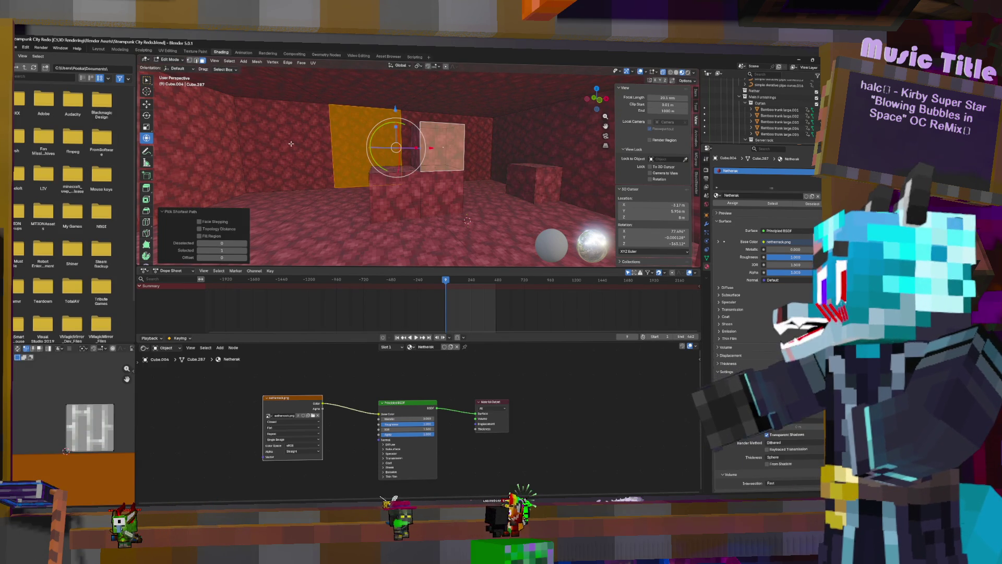
{"action": "left_click", "coordinate": [454, 149]}
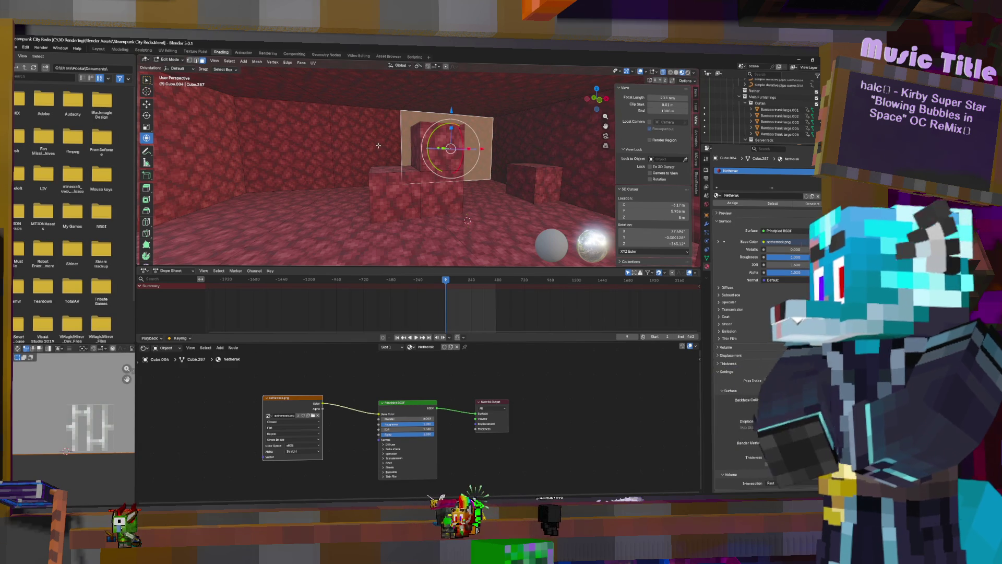
{"action": "left_click", "coordinate": [342, 143], "text": "ctrl"}
{"action": "left_click", "coordinate": [288, 146], "text": "ctrl"}
{"action": "left_click", "coordinate": [685, 81]}
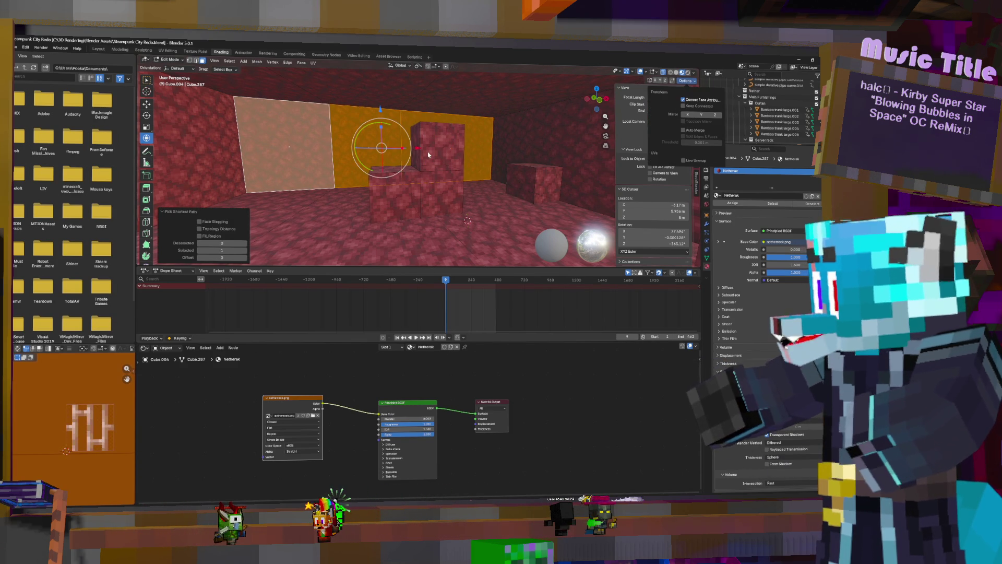
{"action": "left_click", "coordinate": [451, 104]}
{"action": "key", "text": "g"}
{"action": "key", "text": "y"}
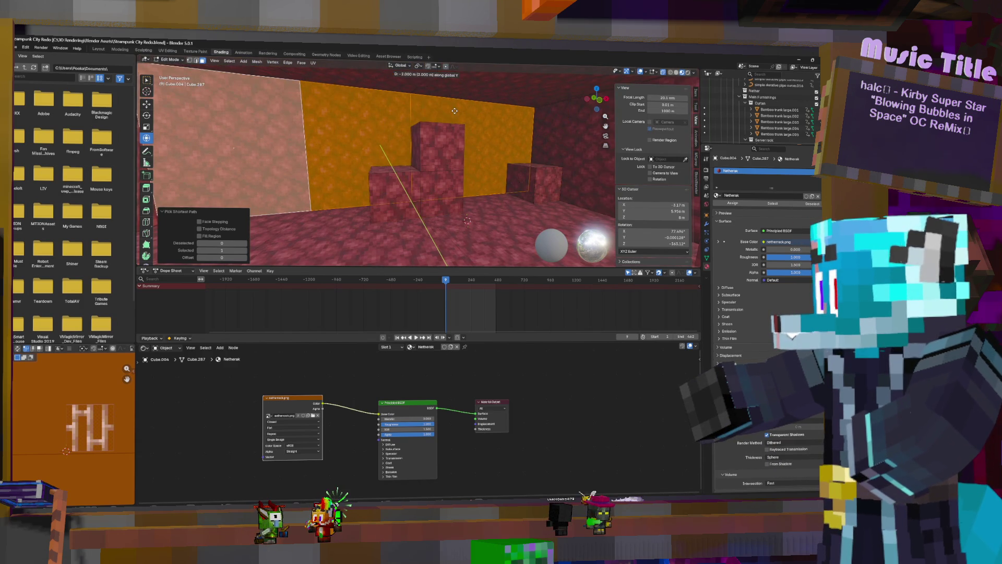
{"action": "key", "text": "Return"}
Step: Return to Object Mode and select the Side wall.002 object
{"action": "key", "text": "Tab"}
{"action": "middle_click_drag", "start_coordinate": [455, 172], "coordinate": [356, 172]}
{"action": "left_click", "coordinate": [359, 145]}
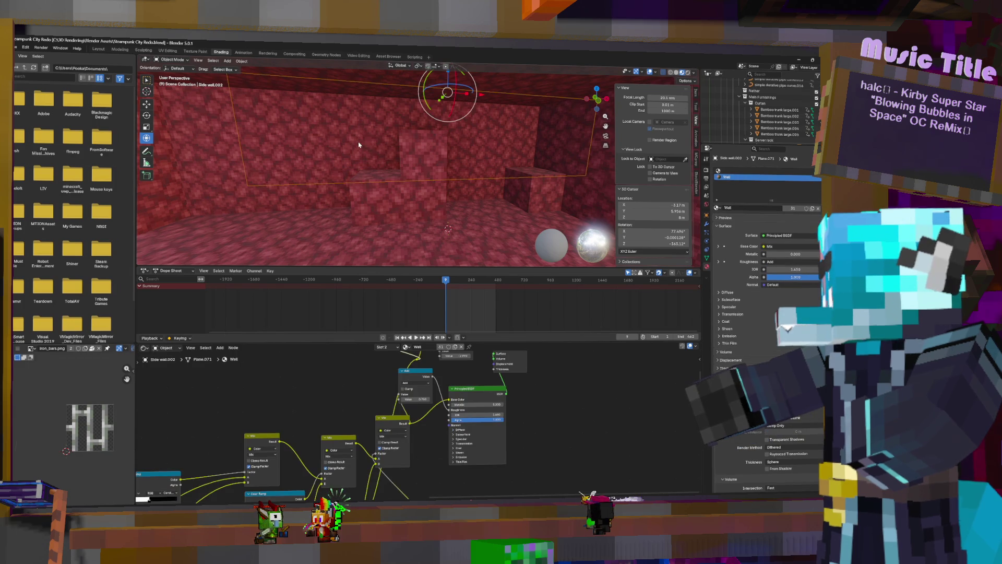
Step: Extrude one Cube.004 face out 1 m after a cancelled first try, and unwrap its UVs
{"action": "left_click", "coordinate": [376, 148]}
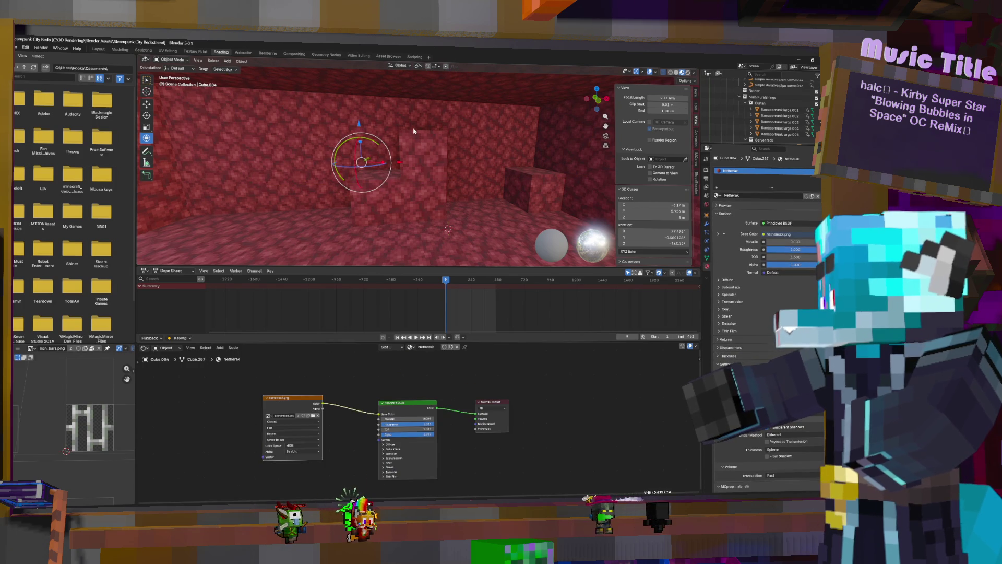
{"action": "key", "text": "Tab"}
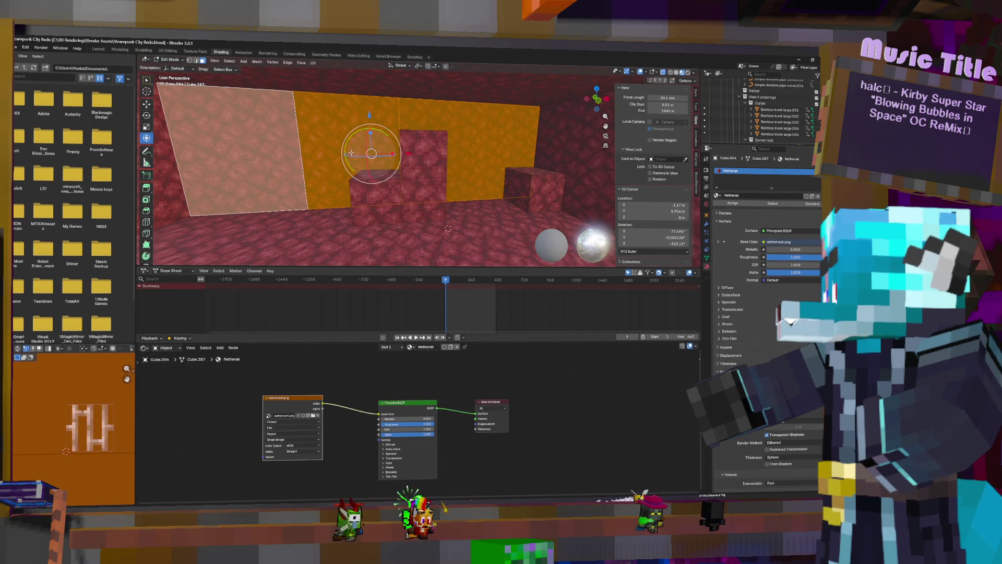
{"action": "left_click", "coordinate": [396, 151]}
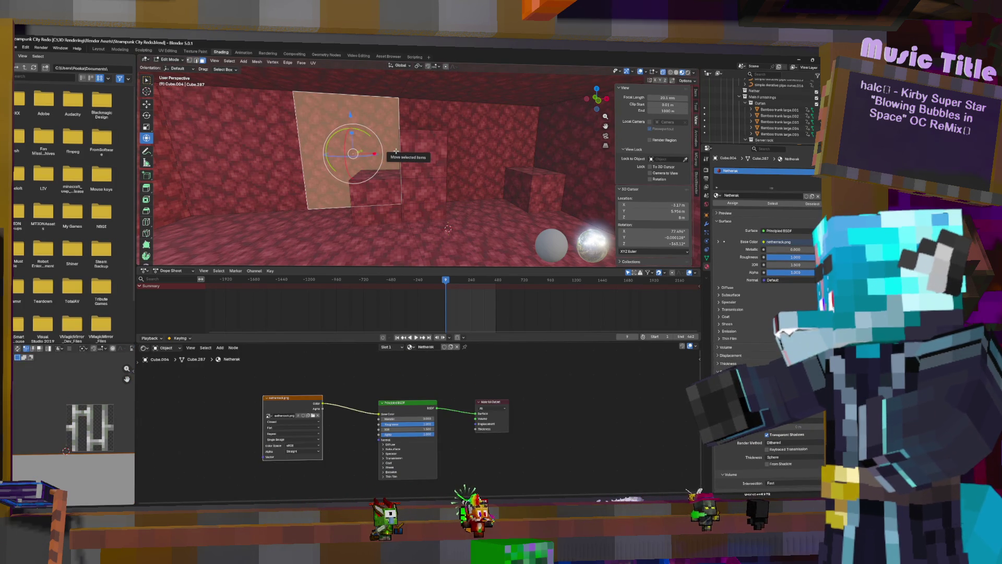
{"action": "type", "text": "e"}
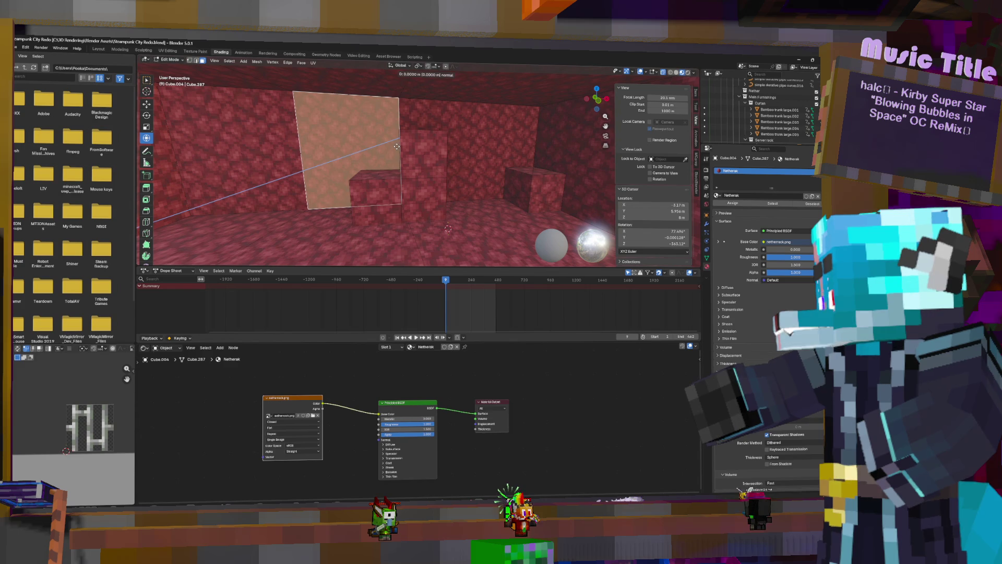
{"action": "type", "text": "1"}
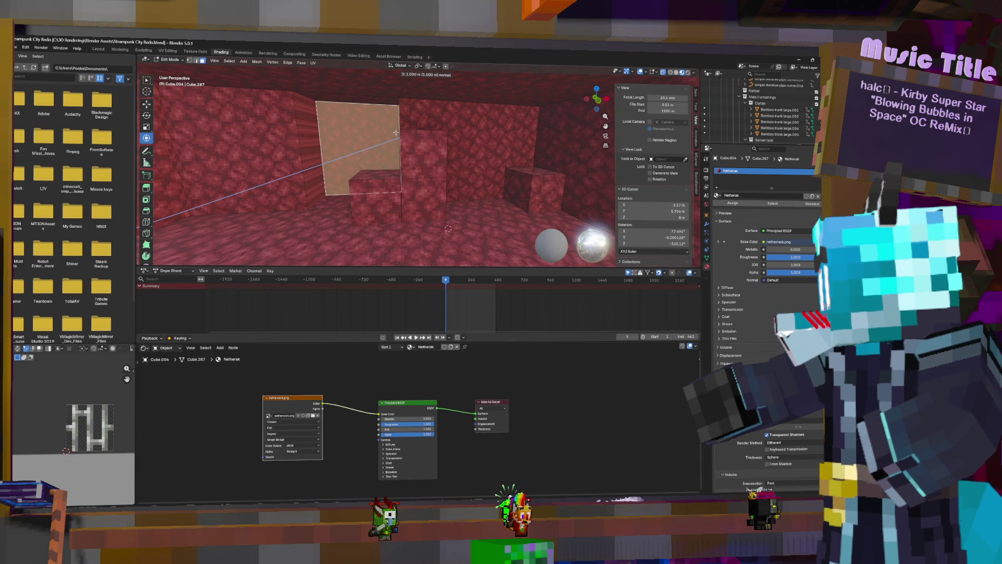
{"action": "key", "text": "Escape"}
{"action": "key", "text": "ctrl+z"}
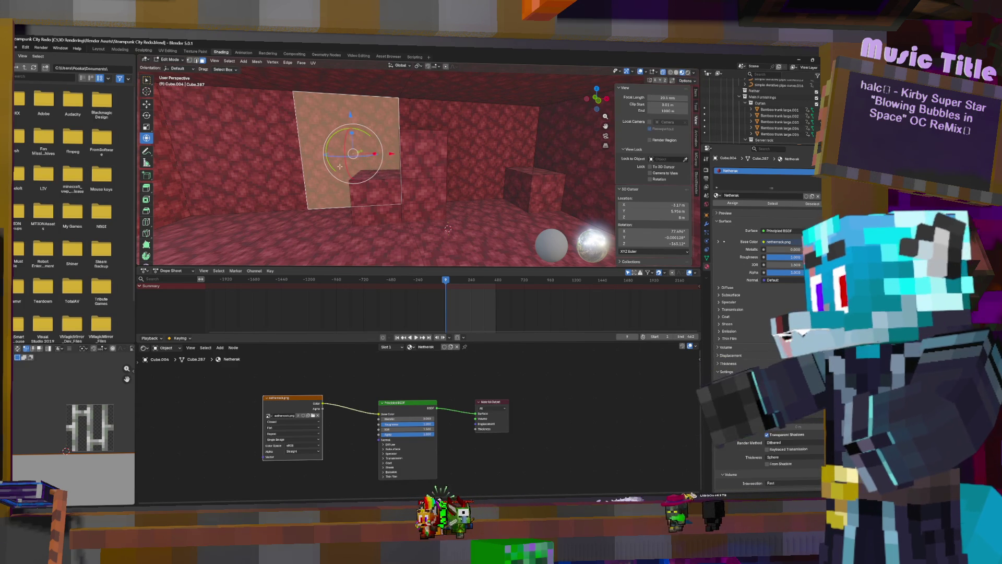
{"action": "type", "text": "e"}
{"action": "type", "text": "1"}
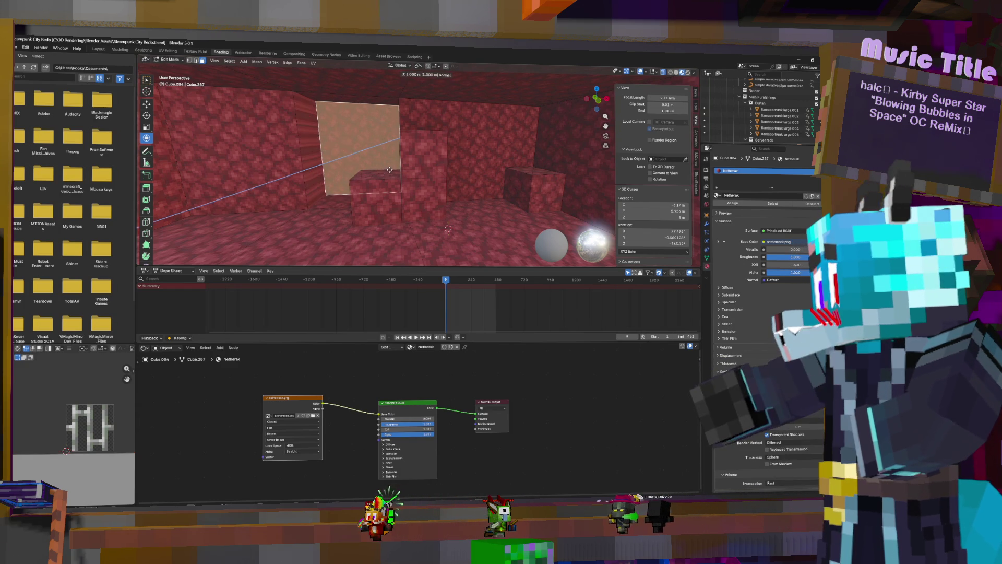
{"action": "key", "text": "Return"}
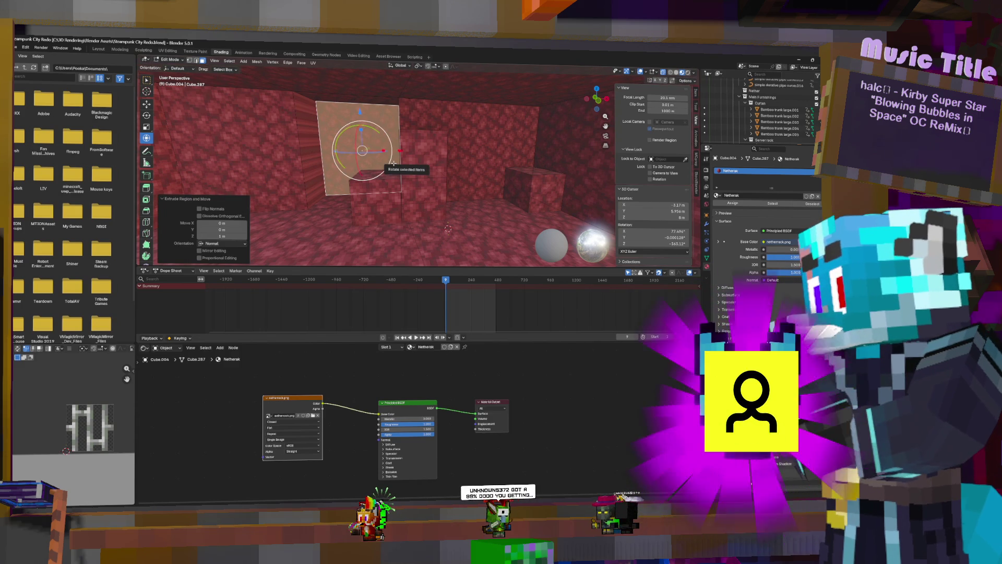
{"action": "key", "text": "u"}
{"action": "left_click", "coordinate": [366, 163]}
{"action": "middle_click_drag", "start_coordinate": [343, 164], "coordinate": [420, 159]}
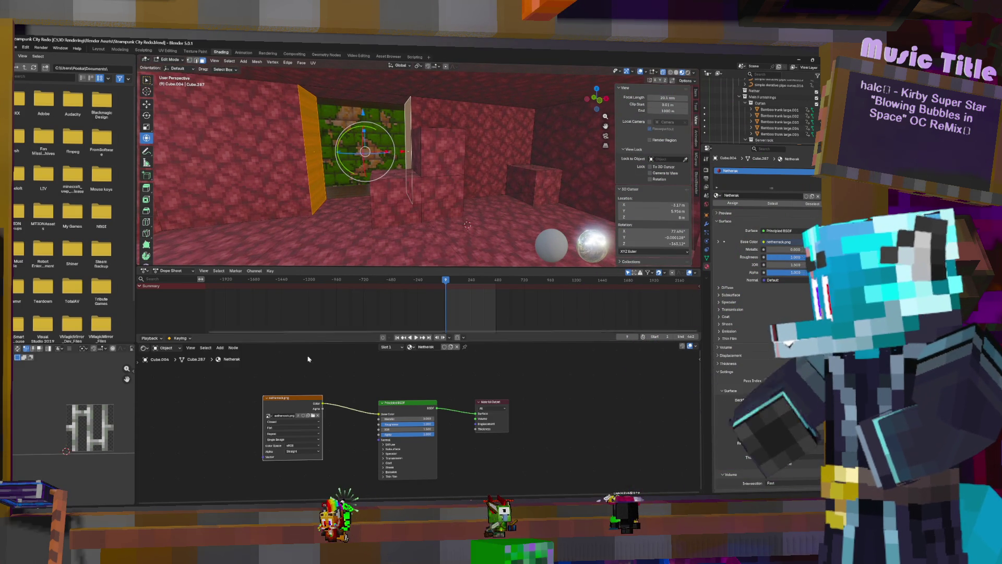
Step: Shift the face's UVs down, cube-project them, and scale the UV island to about 2.69
{"action": "scroll", "coordinate": [55, 462], "scroll_direction": "down", "scroll_amount": 3}
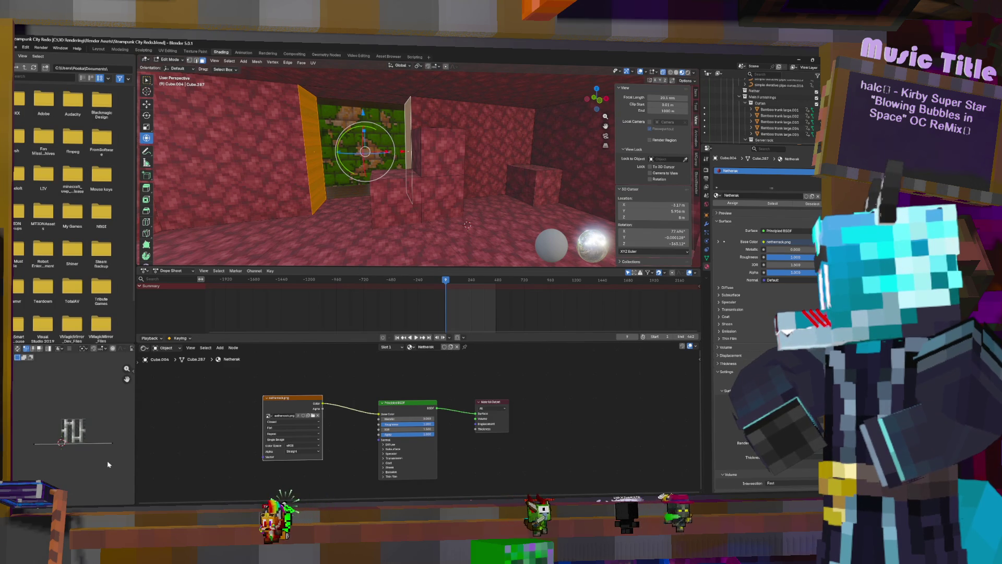
{"action": "scroll", "coordinate": [105, 456], "scroll_direction": "down", "scroll_amount": 2}
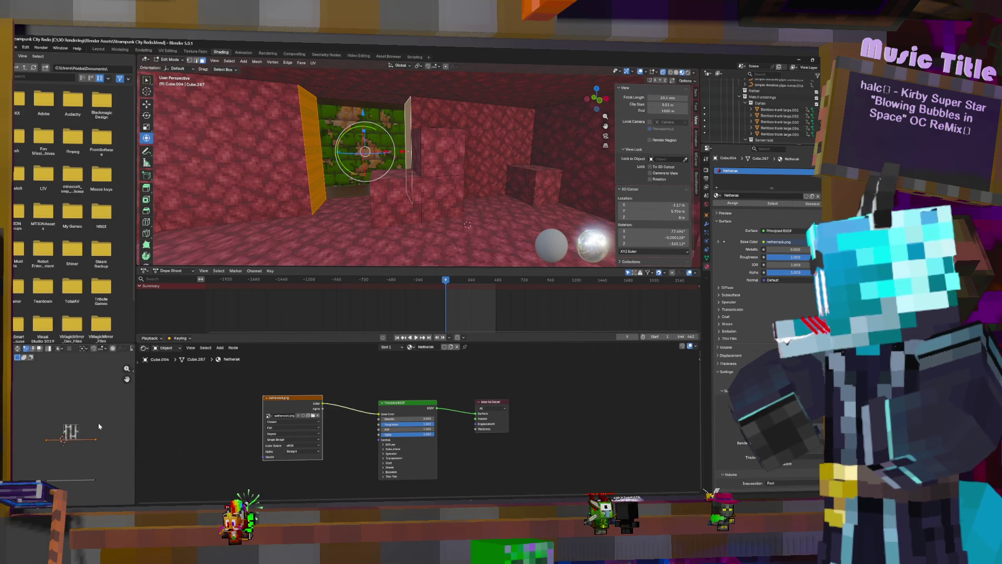
{"action": "key", "text": "g"}
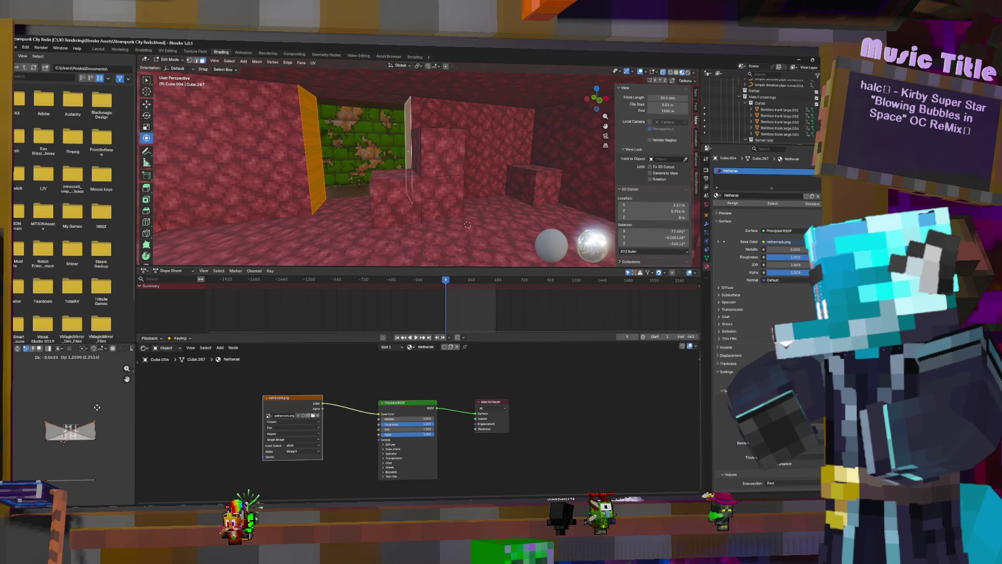
{"action": "left_click", "coordinate": [97, 409]}
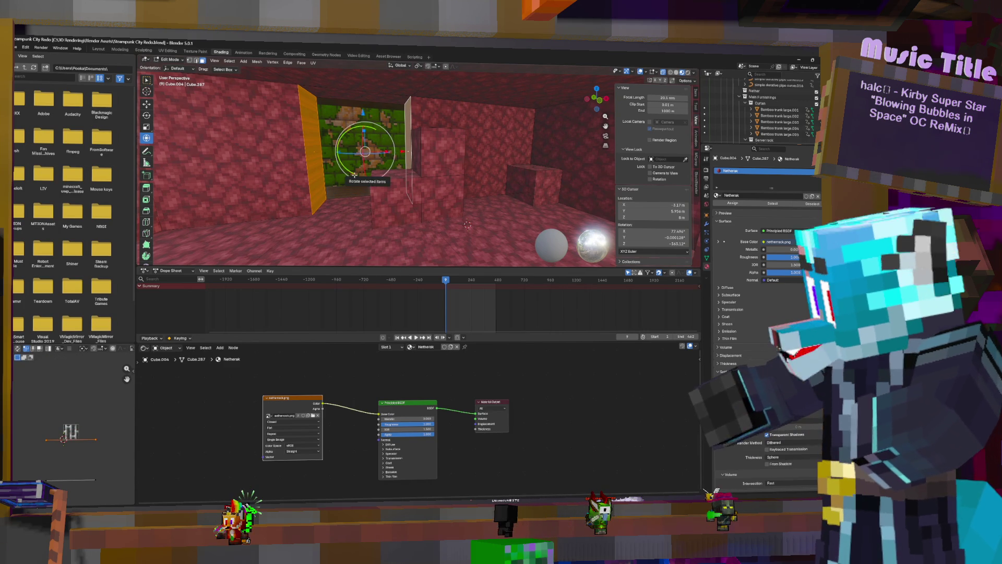
{"action": "key", "text": "u"}
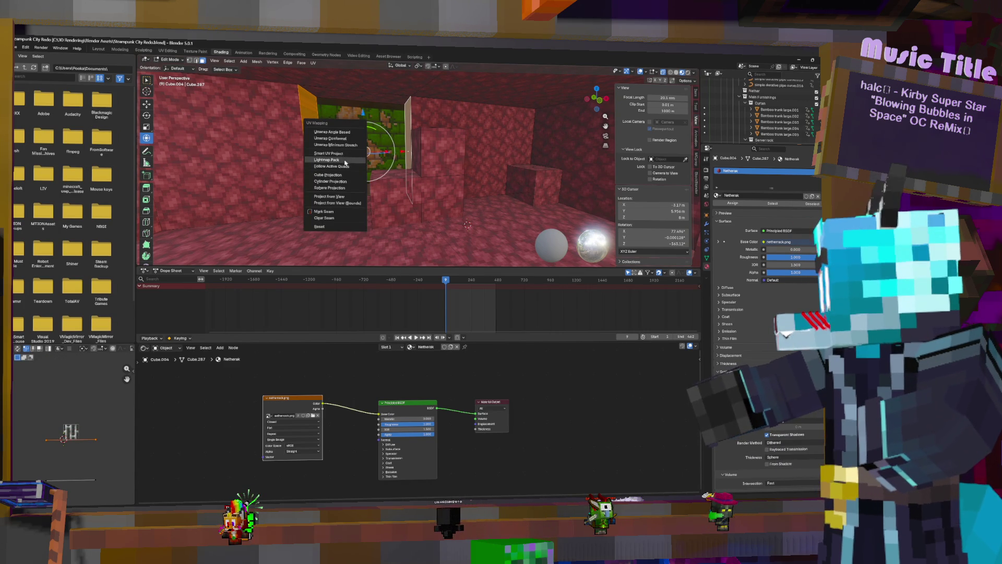
{"action": "left_click", "coordinate": [328, 175]}
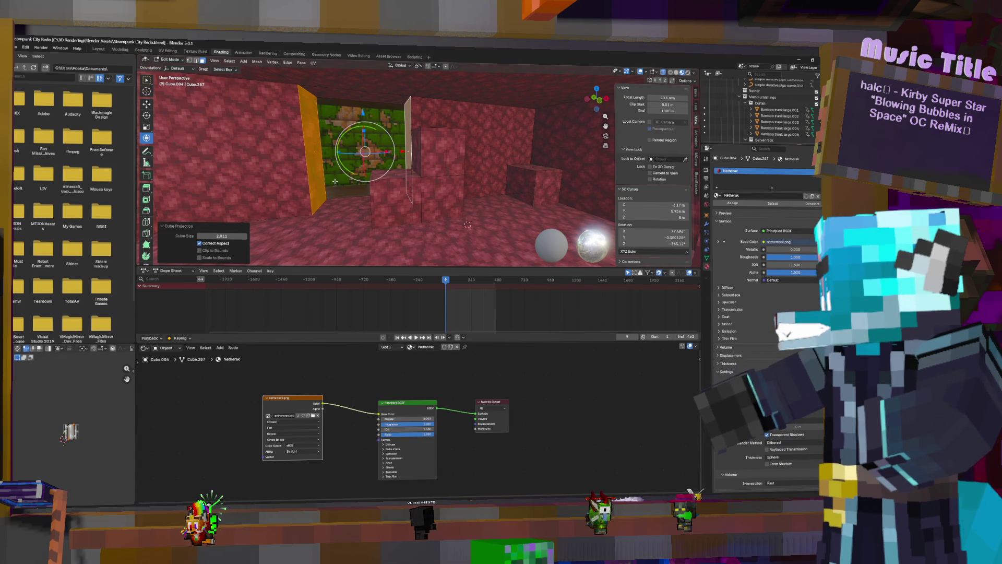
{"action": "left_click", "coordinate": [99, 459]}
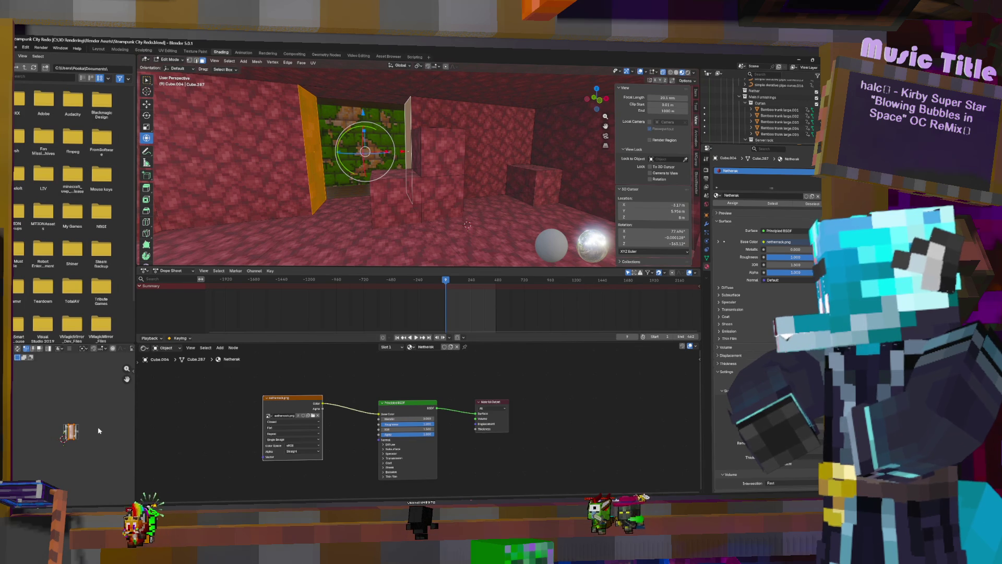
{"action": "key", "text": "s"}
{"action": "scroll", "coordinate": [84, 429], "scroll_direction": "up", "scroll_amount": 4}
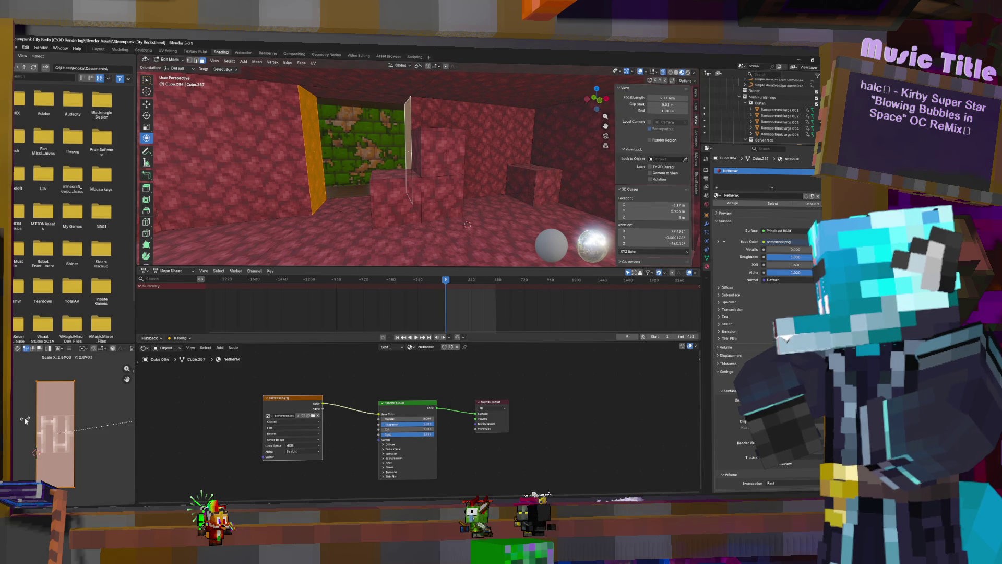
Step: Confirm the UV scale, then slightly rescale the block's UVs and return to Object Mode
{"action": "left_click", "coordinate": [24, 418]}
{"action": "key", "text": "Tab"}
{"action": "mouse_move", "coordinate": [533, 178]}
{"action": "middle_mouse_down"}
{"action": "mouse_move", "coordinate": [335, 176]}
{"action": "mouse_move", "coordinate": [542, 148]}
{"action": "middle_mouse_up"}
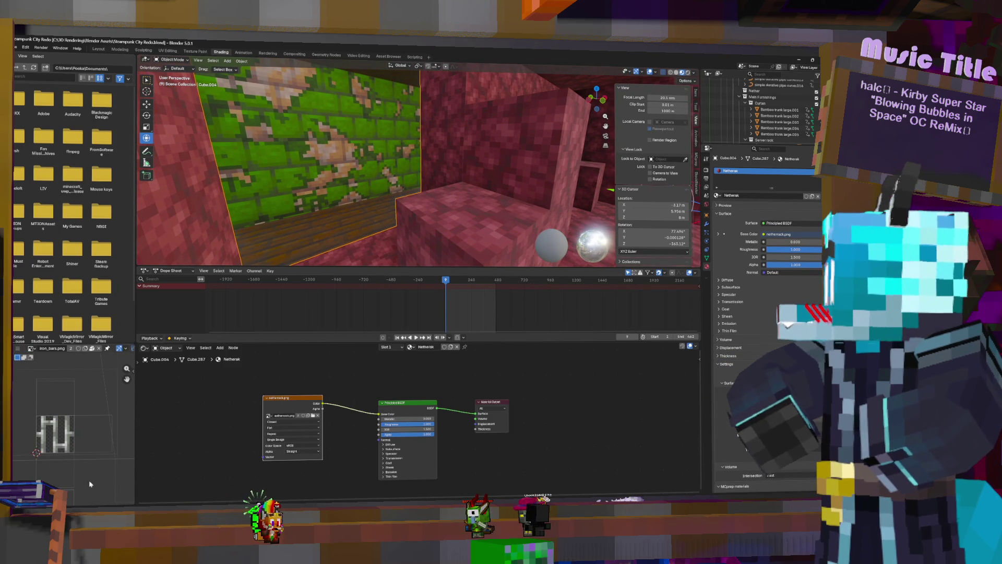
{"action": "key", "text": "Tab"}
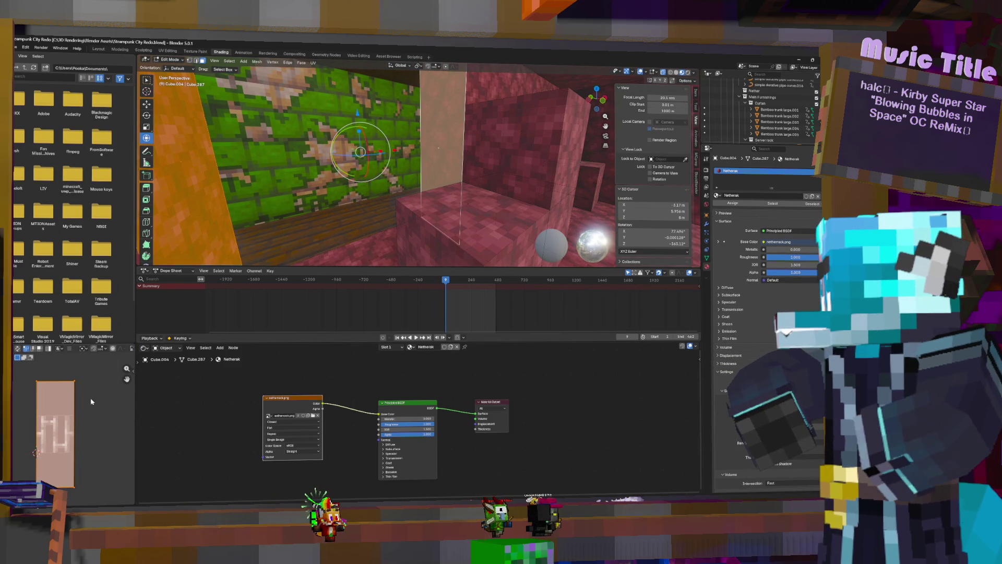
{"action": "key", "text": "s"}
{"action": "left_click", "coordinate": [90, 400]}
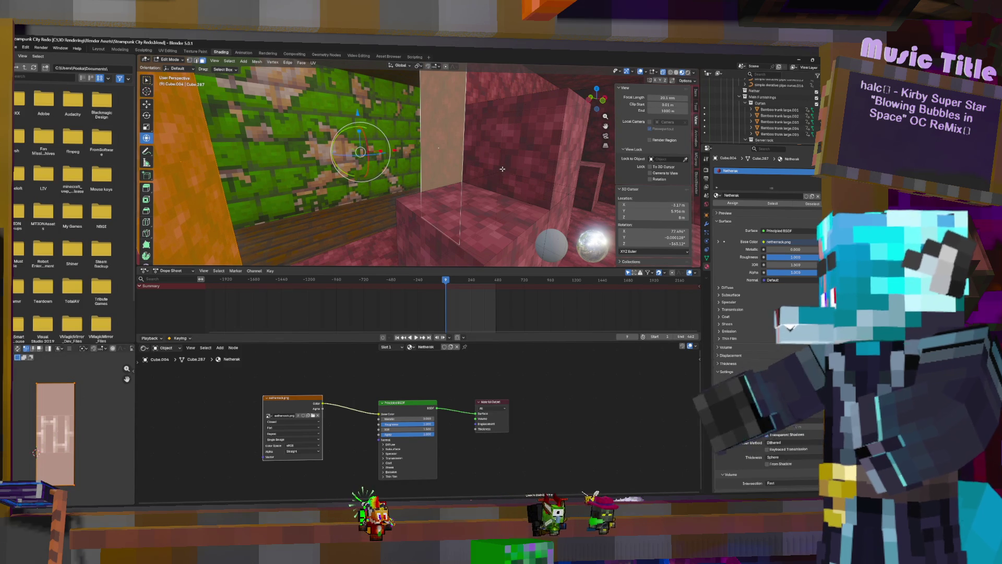
{"action": "key", "text": "Tab"}
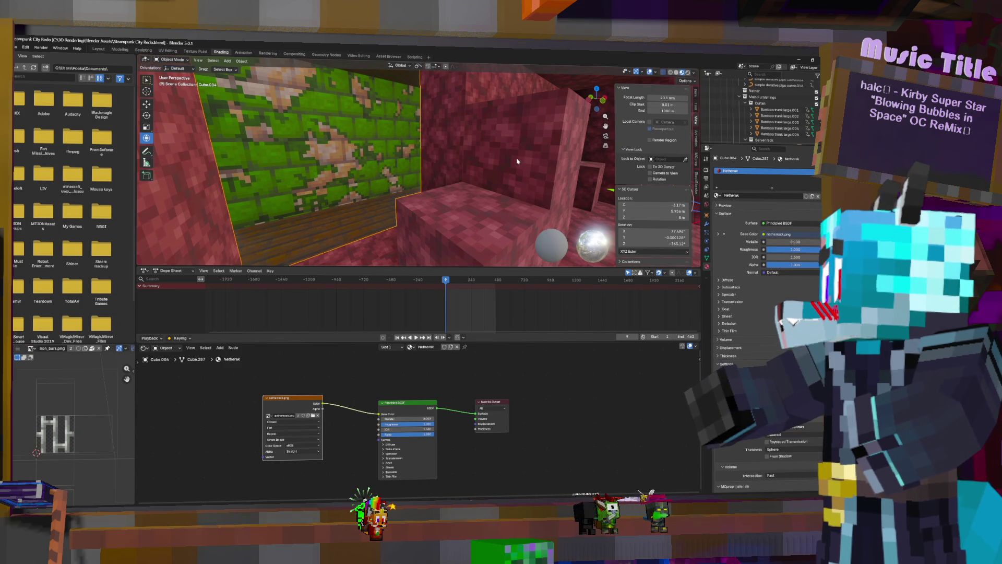
Step: Orbit around the mossy panel to inspect it edge-on and face-on
{"action": "scroll", "coordinate": [509, 161], "scroll_direction": "down", "scroll_amount": 5}
{"action": "mouse_move", "coordinate": [499, 161]}
{"action": "middle_mouse_down"}
{"action": "mouse_move", "coordinate": [490, 170]}
{"action": "mouse_move", "coordinate": [522, 173]}
{"action": "mouse_move", "coordinate": [504, 186]}
{"action": "middle_mouse_up"}
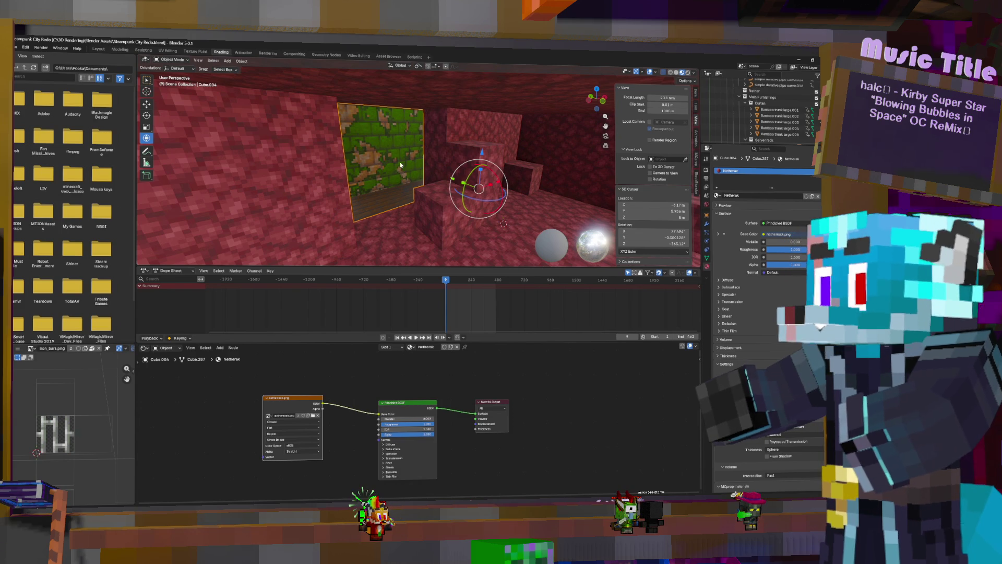
{"action": "mouse_move", "coordinate": [426, 211]}
{"action": "middle_mouse_down"}
{"action": "mouse_move", "coordinate": [417, 225]}
{"action": "mouse_move", "coordinate": [404, 203]}
{"action": "middle_mouse_up"}
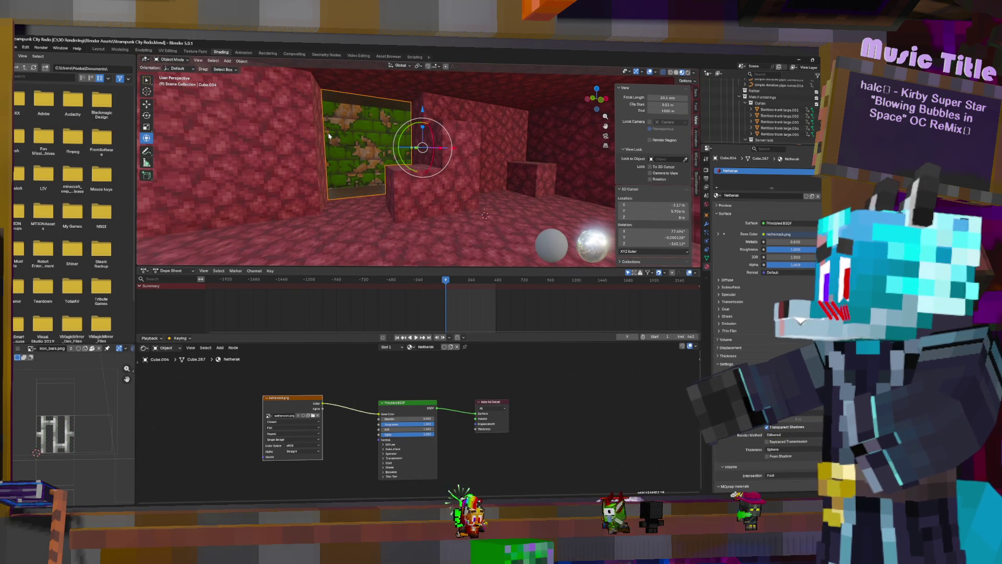
{"action": "middle_click_drag", "start_coordinate": [431, 166], "coordinate": [474, 200]}
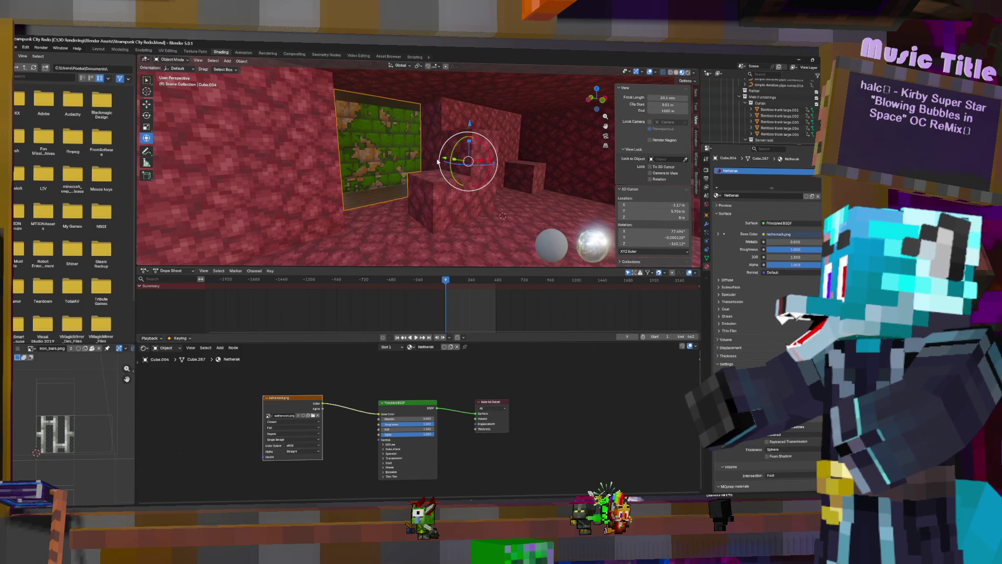
Step: Reselect the mossy wall block Cube.004 and add an Ico Sphere mesh
{"action": "key", "text": "shift+a"}
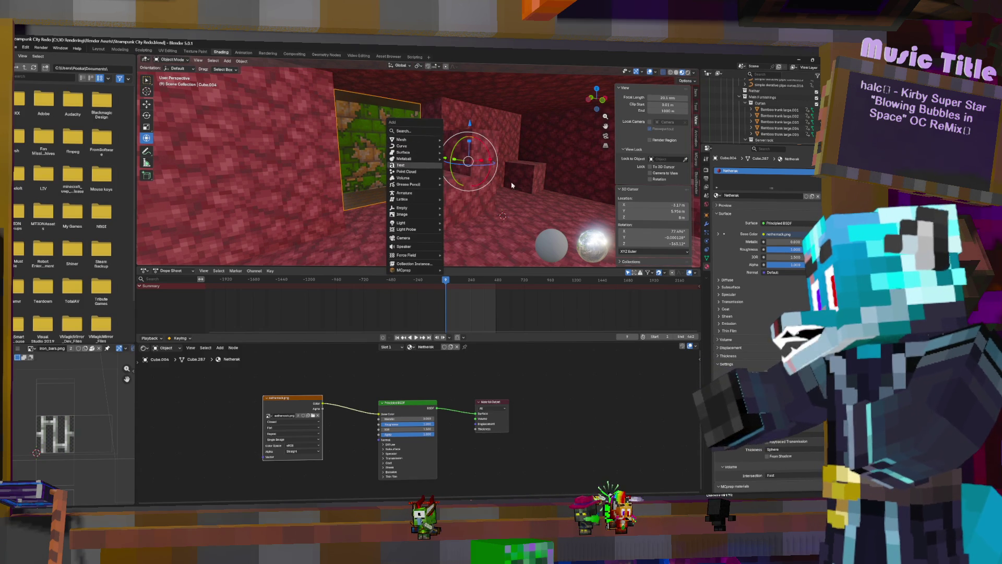
{"action": "key", "text": "Escape"}
{"action": "left_click", "coordinate": [367, 223]}
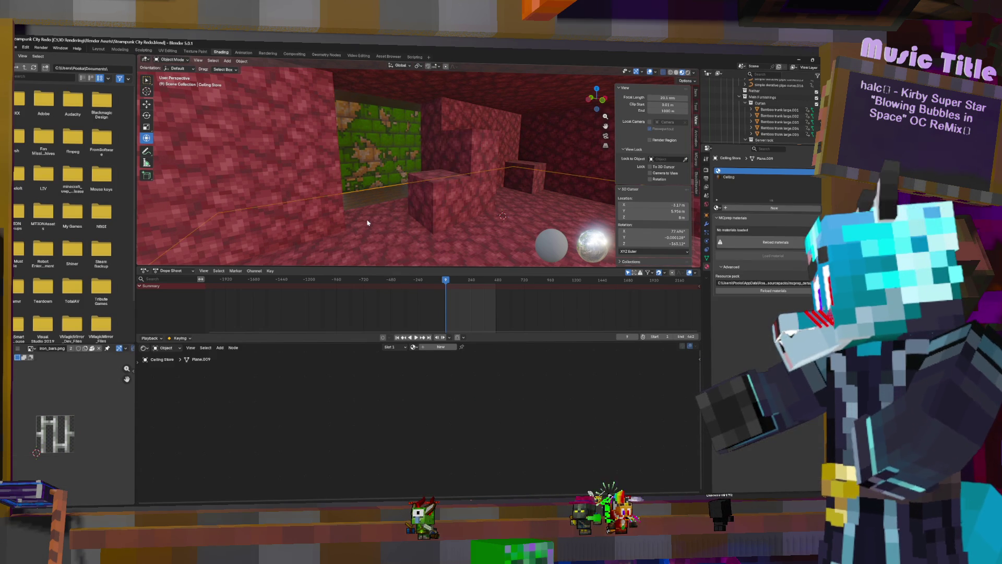
{"action": "left_click", "coordinate": [389, 172]}
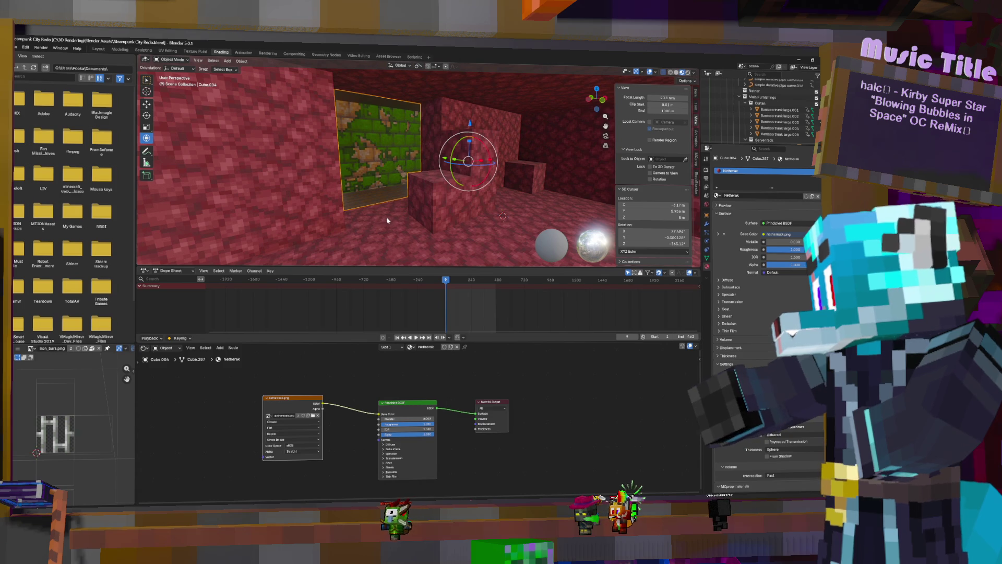
{"action": "key", "text": "shift+a"}
{"action": "mouse_move", "coordinate": [430, 127]}
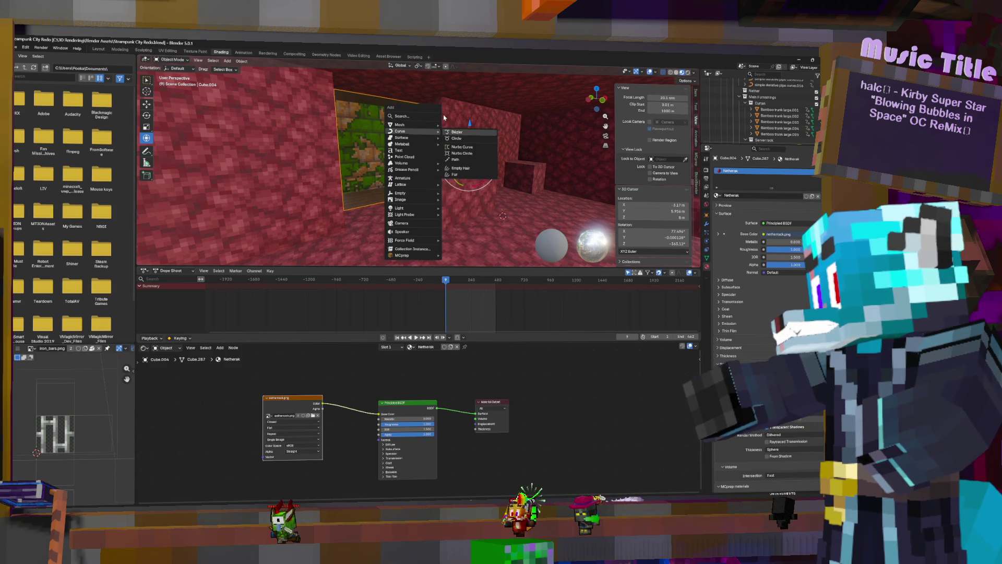
{"action": "left_click", "coordinate": [452, 150]}
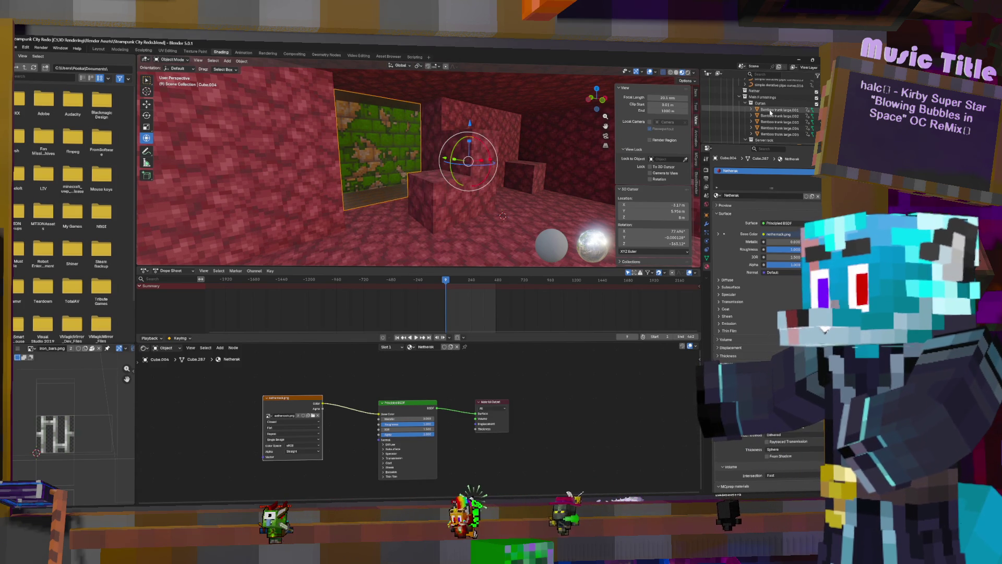
Step: Rename Cube.004 to 'Nether Facade' in the Outliner
{"action": "scroll", "coordinate": [771, 112], "scroll_direction": "down", "scroll_amount": 10}
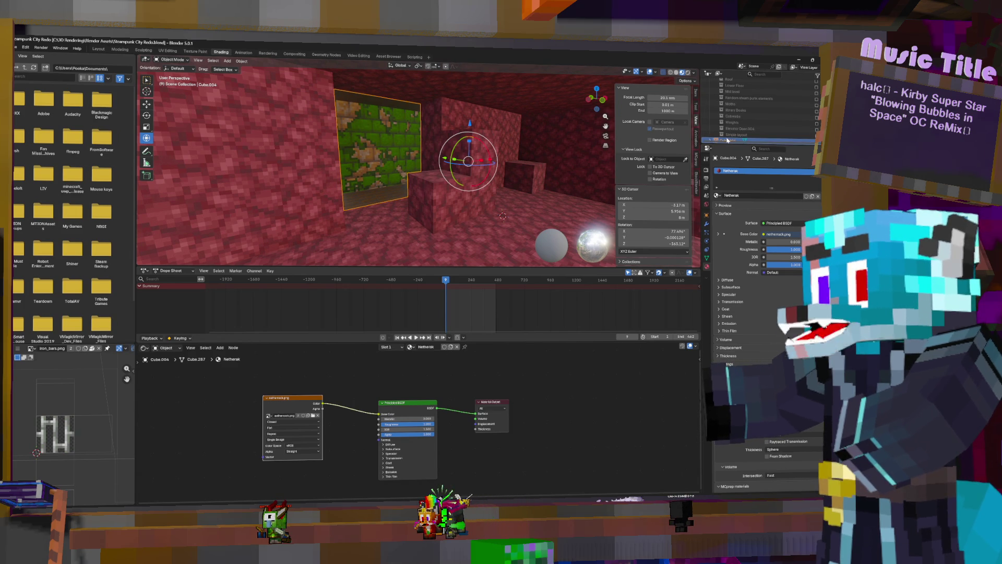
{"action": "double_click", "coordinate": [729, 140]}
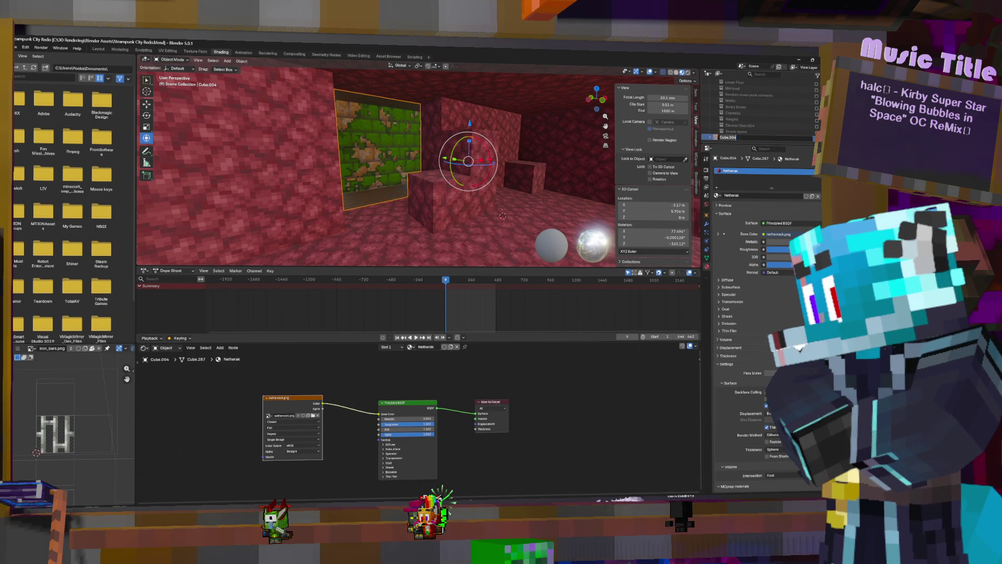
{"action": "type", "text": "Nether"}
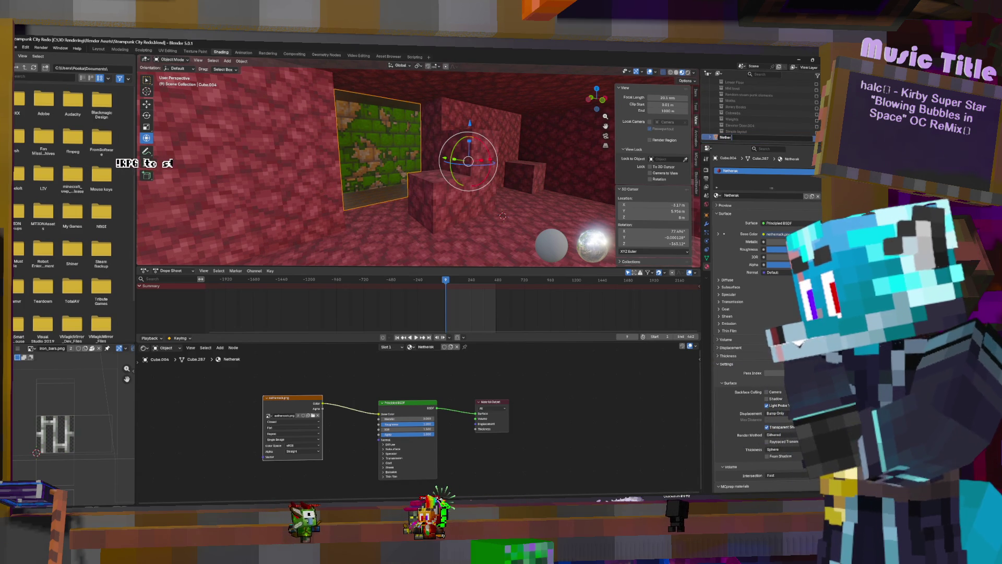
{"action": "type", "text": " Focade"}
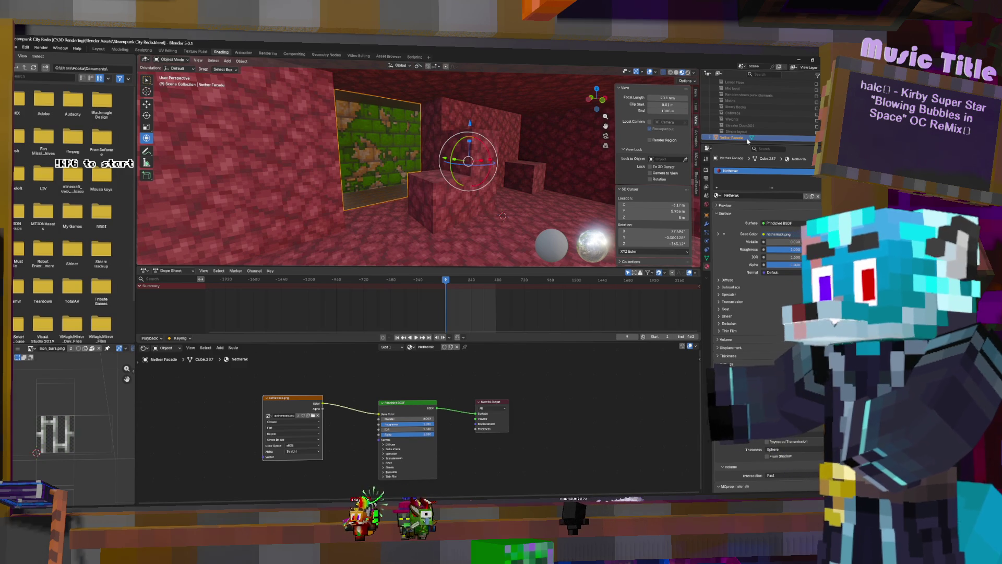
{"action": "key", "text": "Return"}
Step: Move Nether Facade into the Nether collection and select its green wall face in Edit Mode
{"action": "mouse_move", "coordinate": [745, 140]}
{"action": "left_mouse_down"}
{"action": "mouse_move", "coordinate": [766, 131]}
{"action": "mouse_move", "coordinate": [772, 115]}
{"action": "left_mouse_up"}
{"action": "key", "text": "Tab"}
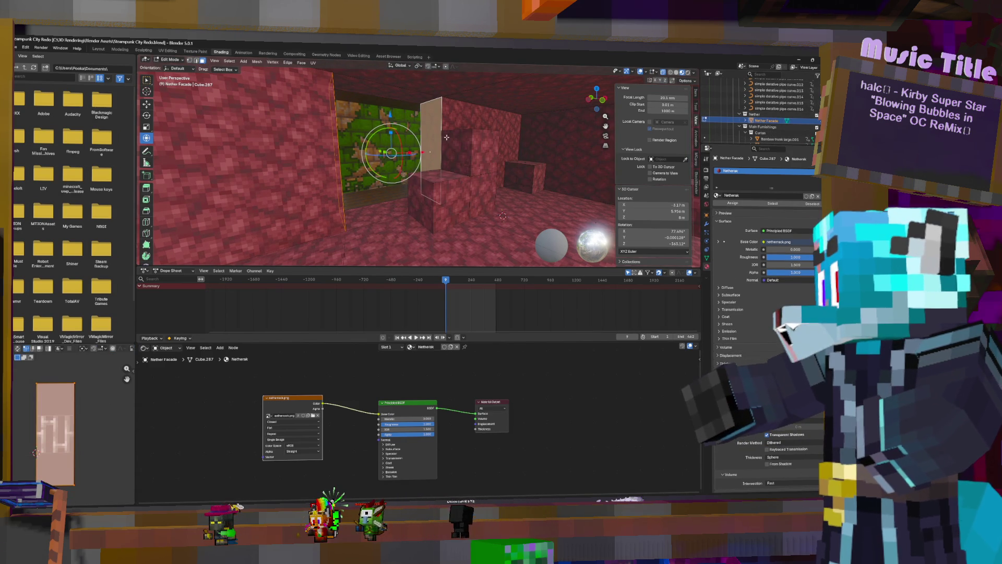
{"action": "left_click", "coordinate": [512, 154]}
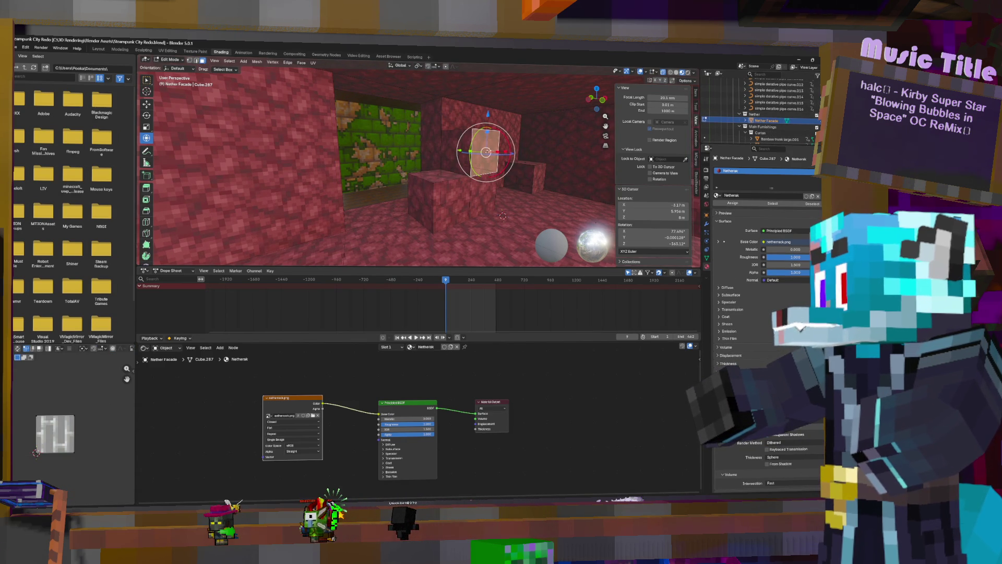
{"action": "key", "text": "a"}
{"action": "middle_click_drag", "start_coordinate": [511, 154], "coordinate": [513, 155]}
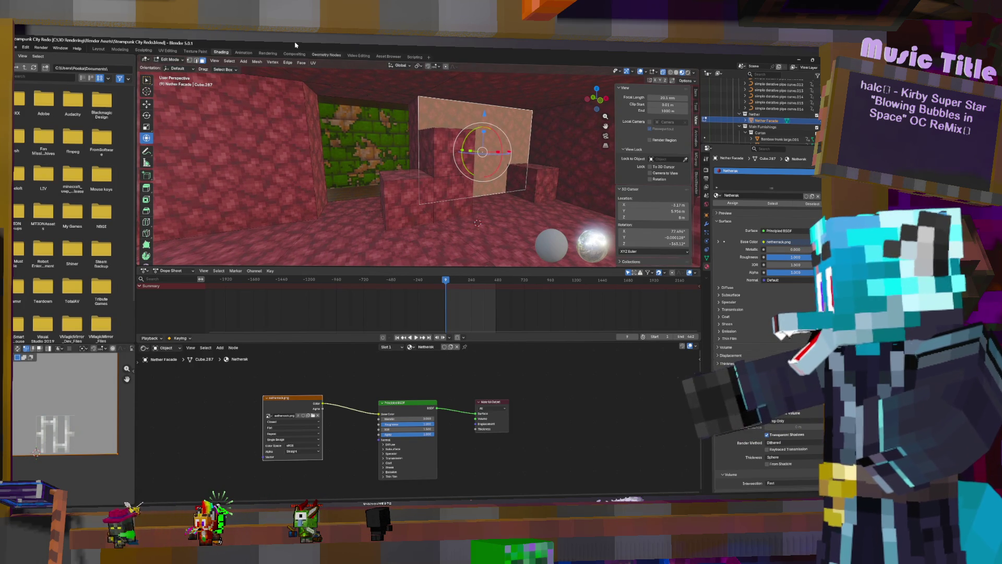
{"action": "left_click", "coordinate": [454, 136]}
{"action": "left_click", "coordinate": [391, 112]}
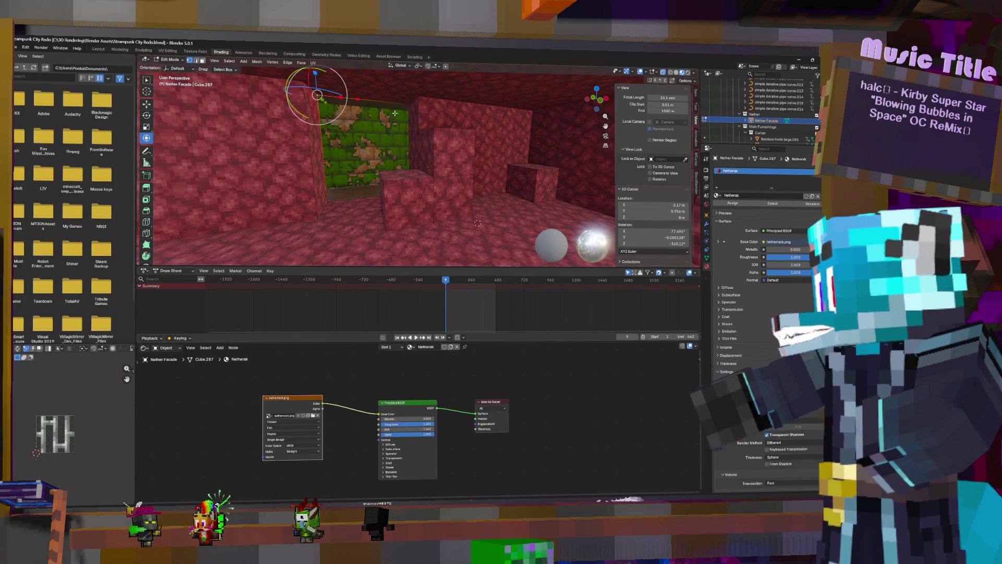
{"action": "left_click", "coordinate": [408, 103], "text": "shift"}
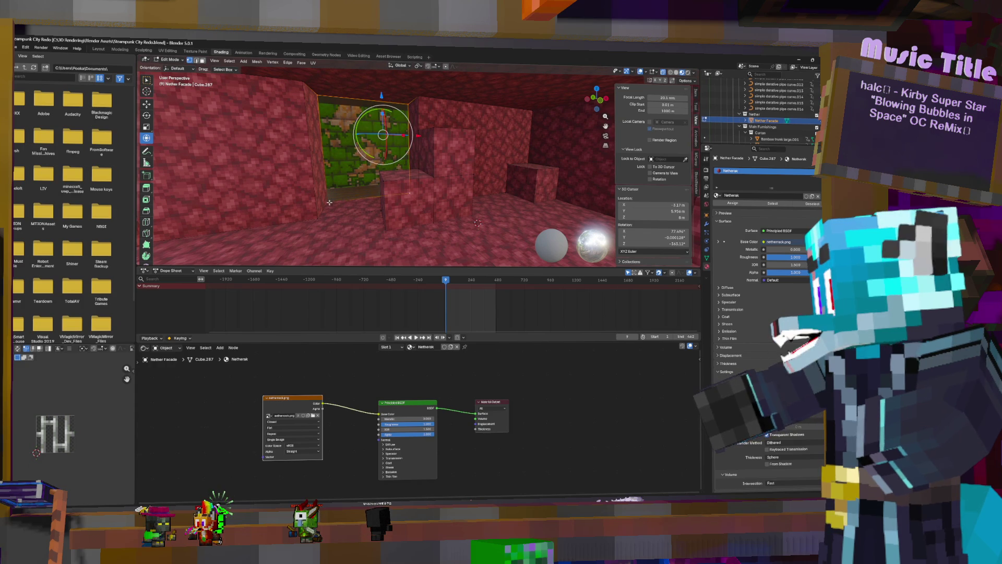
{"action": "key", "text": "3"}
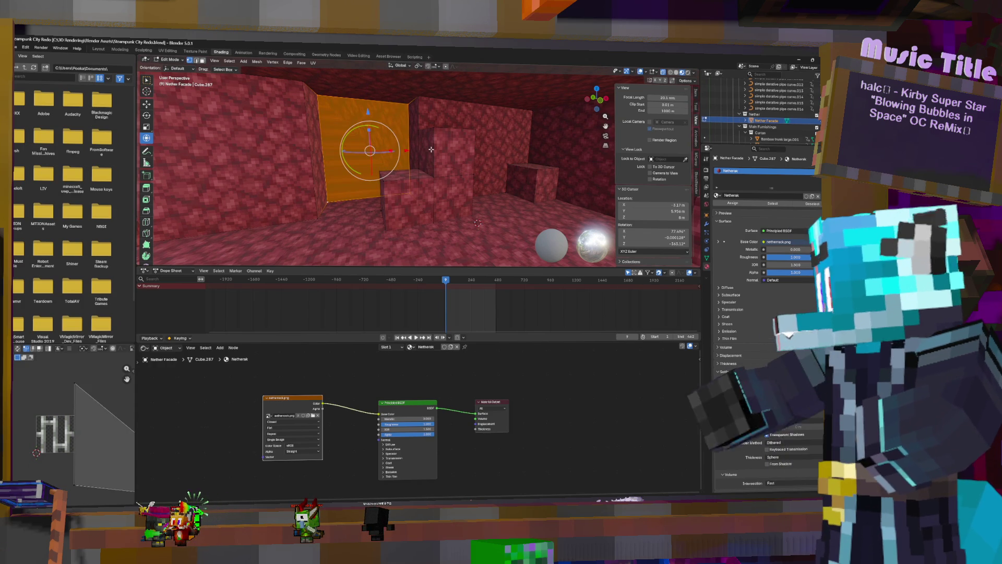
Step: Cube-project the green face's UVs and scale them up by about 2.34
{"action": "key", "text": "u"}
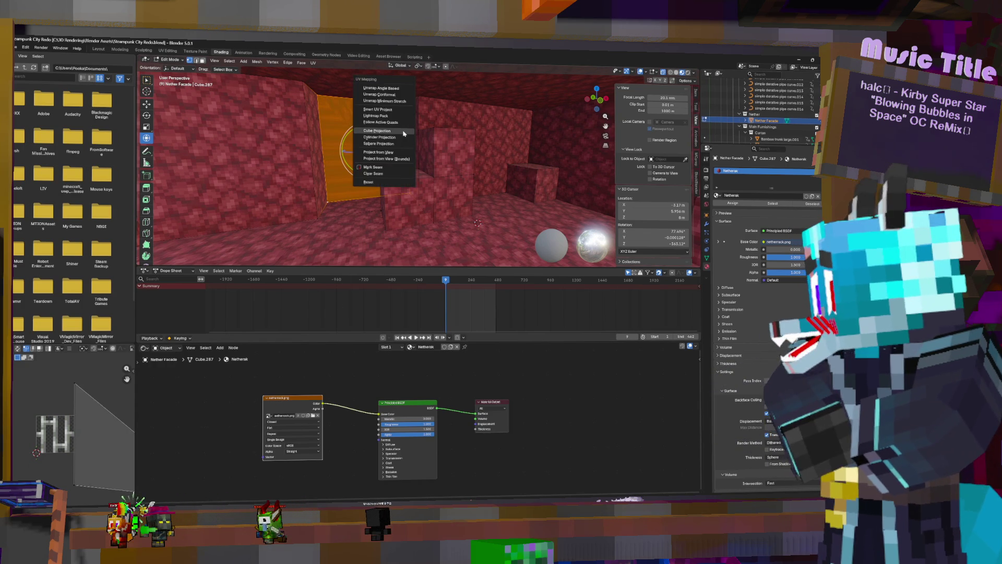
{"action": "left_click", "coordinate": [404, 132]}
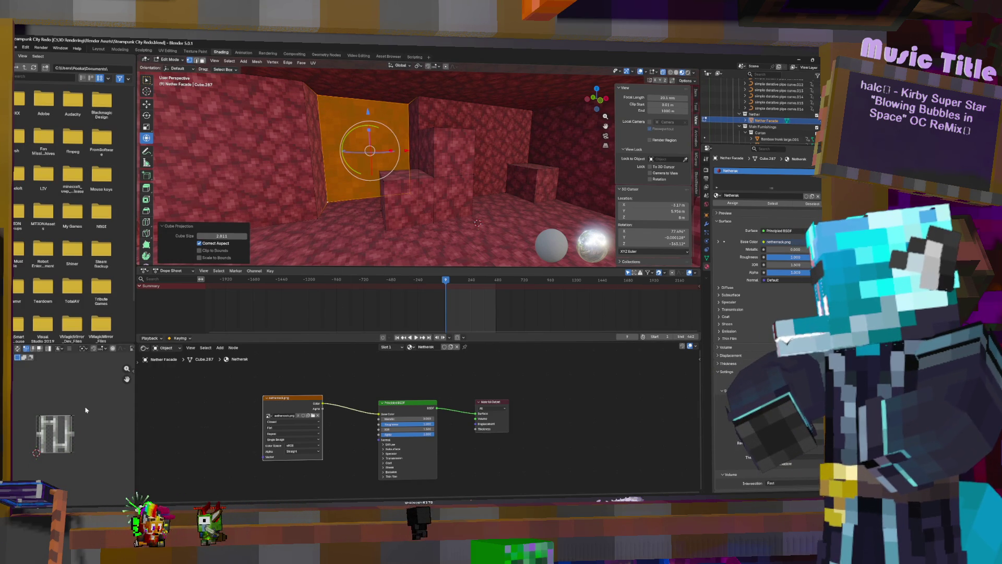
{"action": "key", "text": "a"}
{"action": "key", "text": "s"}
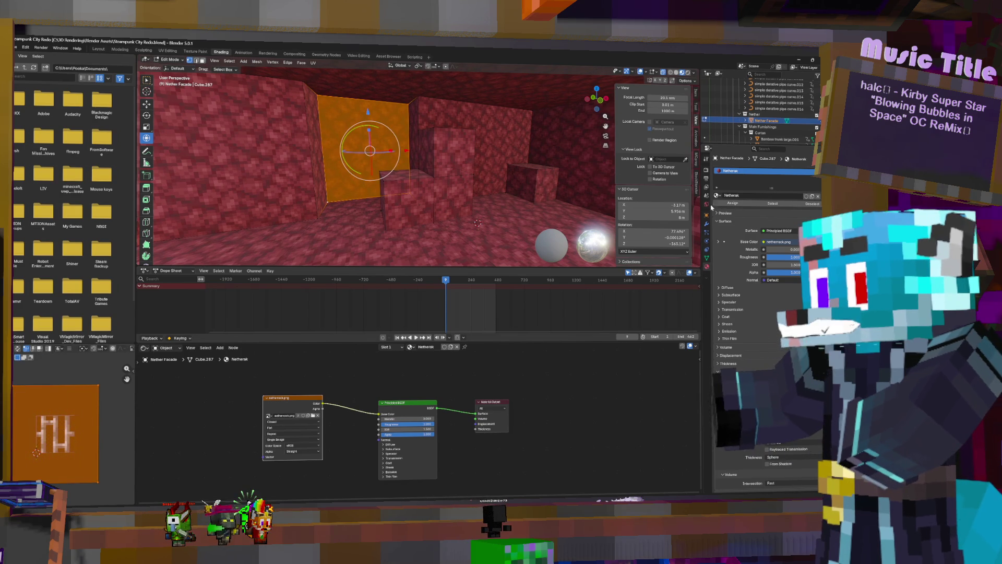
{"action": "left_click", "coordinate": [716, 196]}
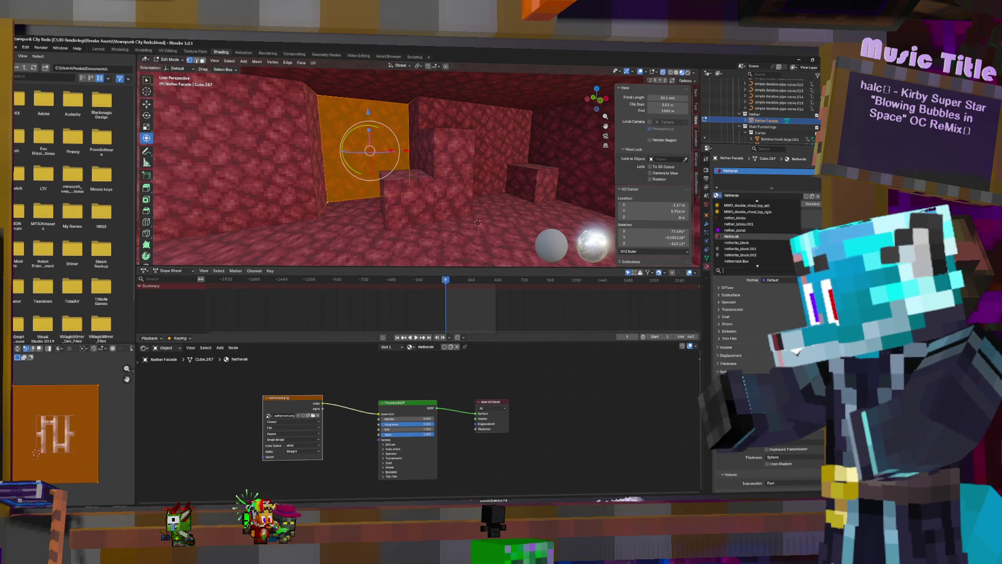
Step: Try iron_bars on the first material slot, then restore Netherak there
{"action": "type", "text": "iro"}
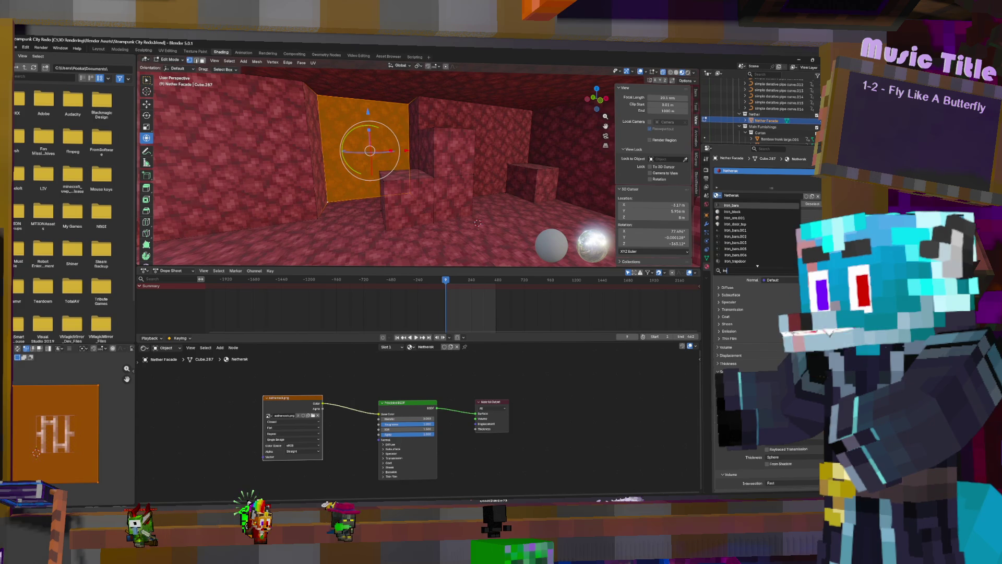
{"action": "left_click", "coordinate": [733, 205]}
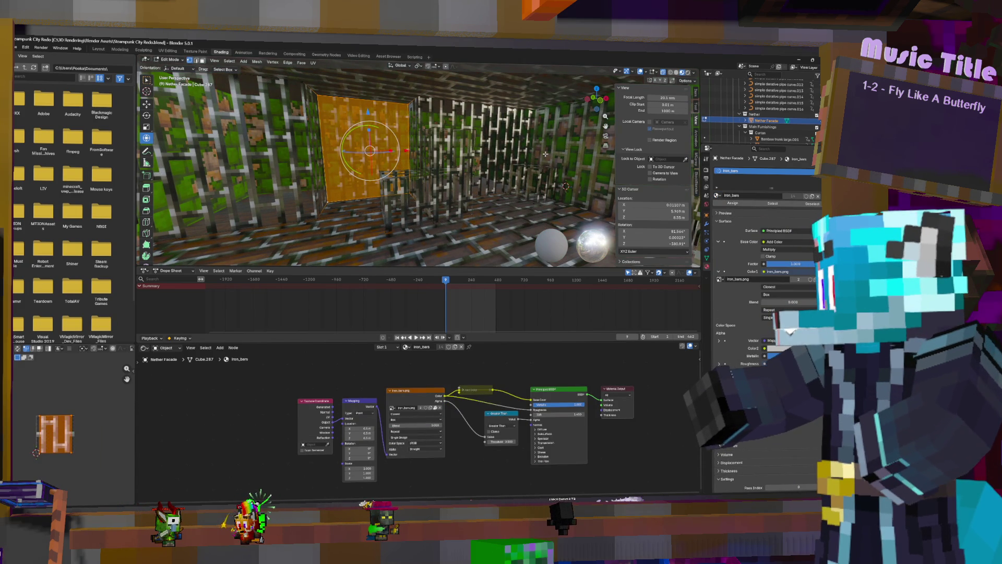
{"action": "left_click", "coordinate": [716, 196]}
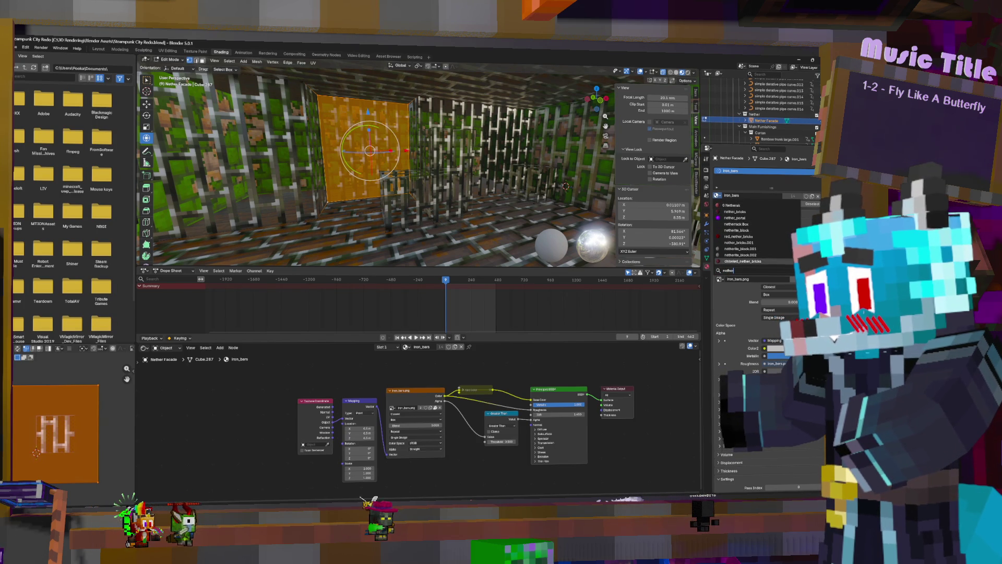
{"action": "left_click", "coordinate": [735, 205]}
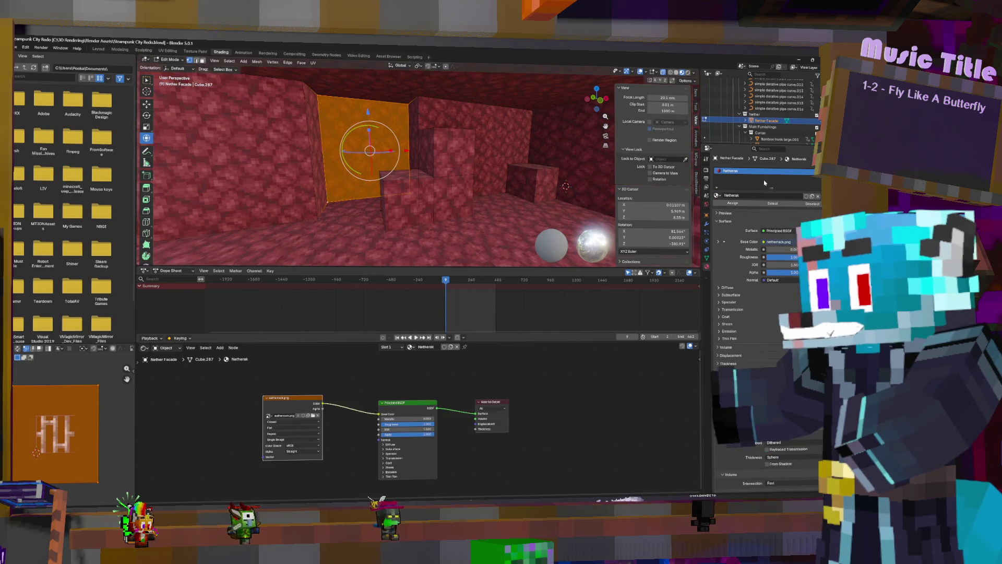
Step: Add a second material slot and fill it with iron_bars
{"action": "left_click", "coordinate": [817, 170]}
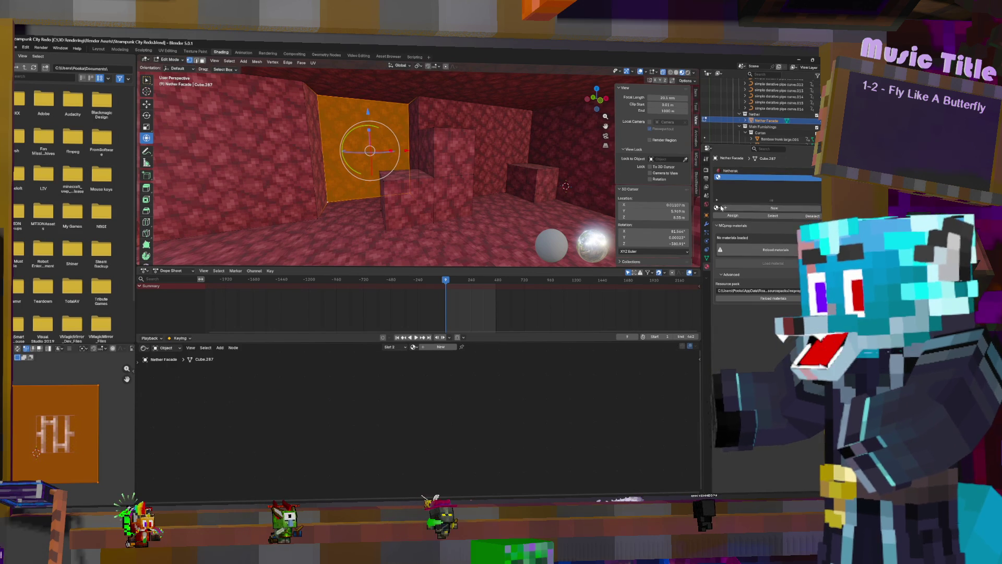
{"action": "left_click", "coordinate": [718, 208]}
{"action": "type", "text": "r"}
{"action": "key", "text": "BackSpace"}
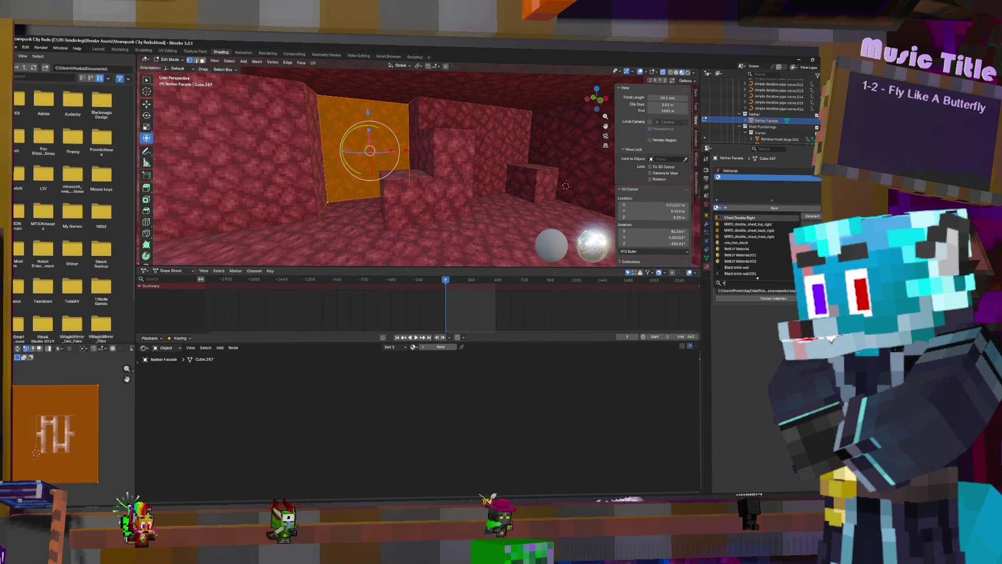
{"action": "type", "text": "iron"}
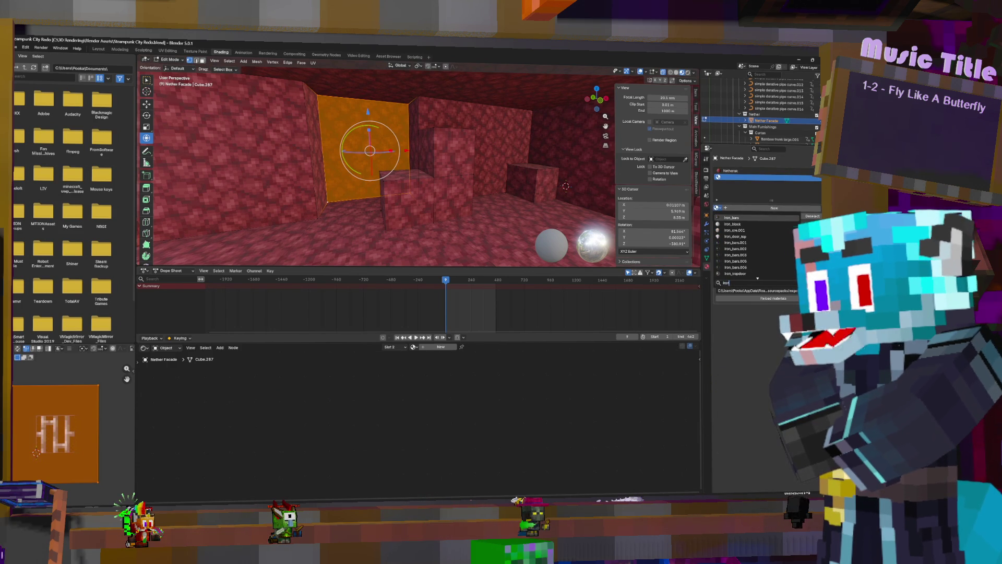
{"action": "key", "text": "Return"}
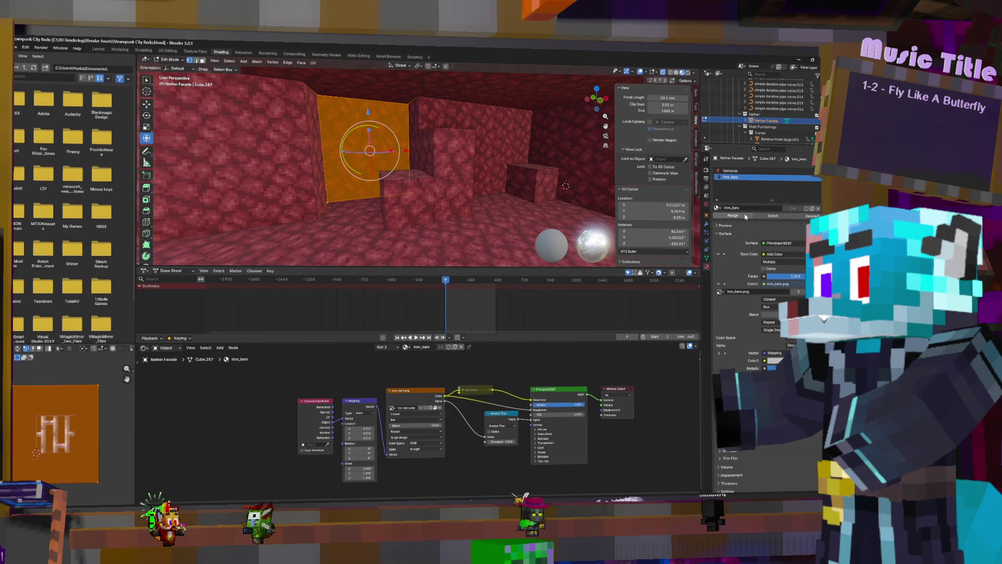
Step: Assign iron_bars to the opening face and duplicate the face in place
{"action": "left_click", "coordinate": [745, 216]}
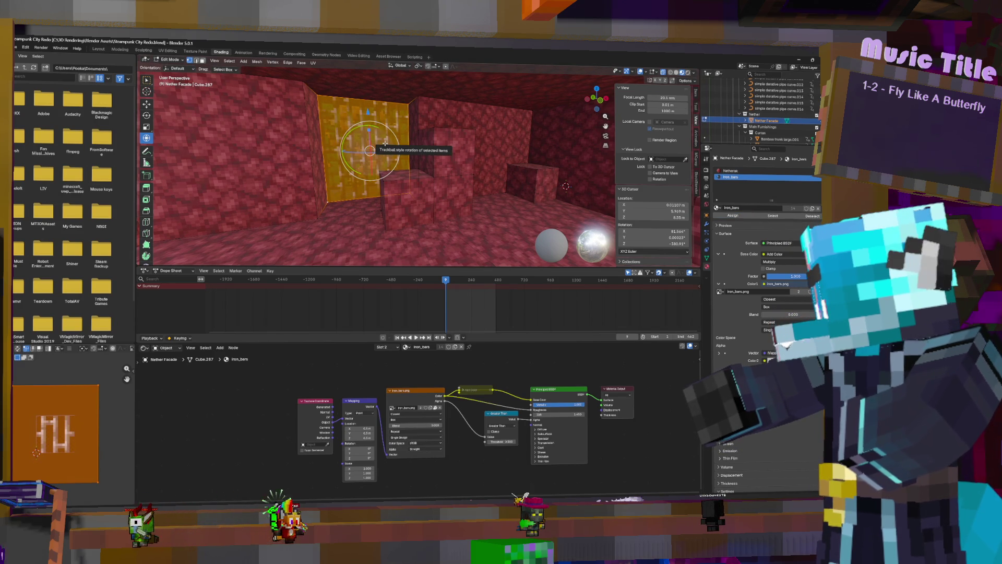
{"action": "key", "text": "shift+d"}
{"action": "key", "text": "Escape"}
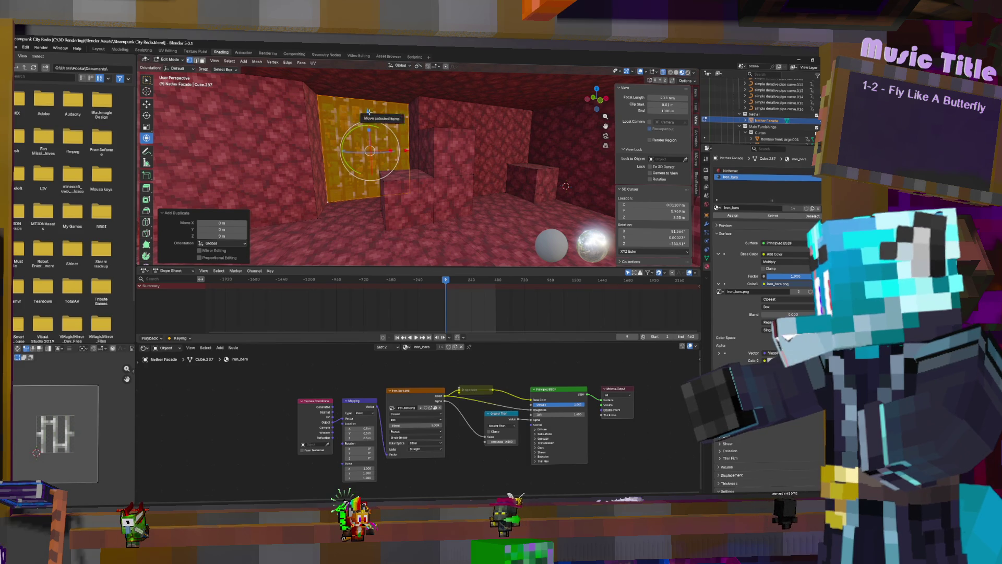
Step: Shift the duplicated face 0.39 m along the global Y axis
{"action": "left_click_drag", "start_coordinate": [368, 112], "coordinate": [371, 125]}
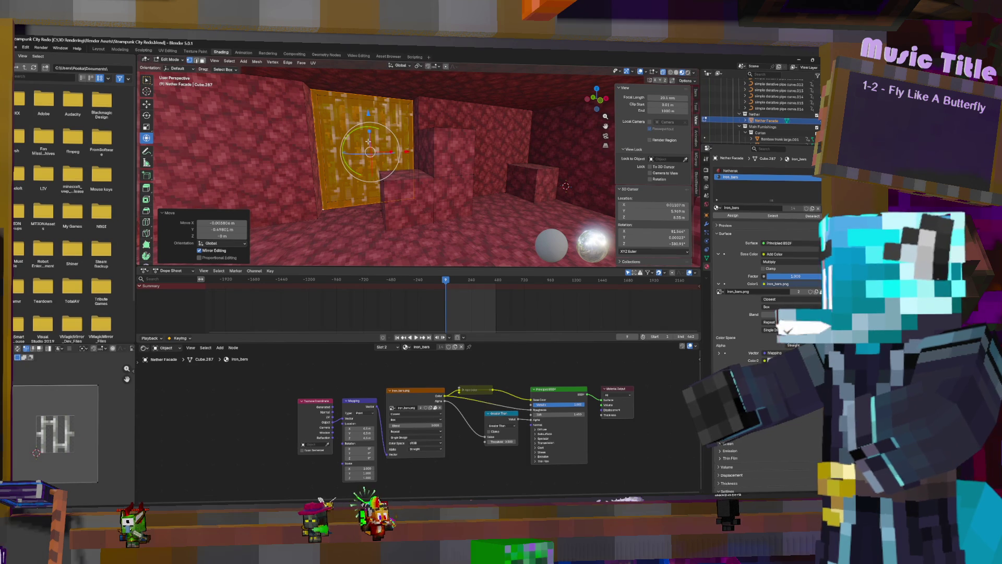
{"action": "left_click_drag", "start_coordinate": [367, 112], "coordinate": [368, 112]}
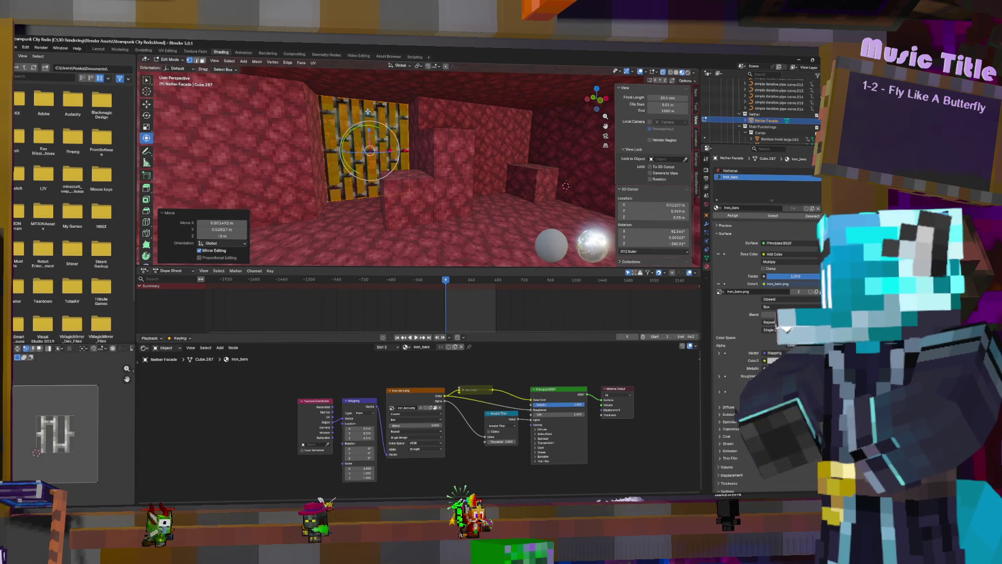
{"action": "key", "text": "Escape"}
{"action": "key", "text": "g"}
{"action": "key", "text": "y"}
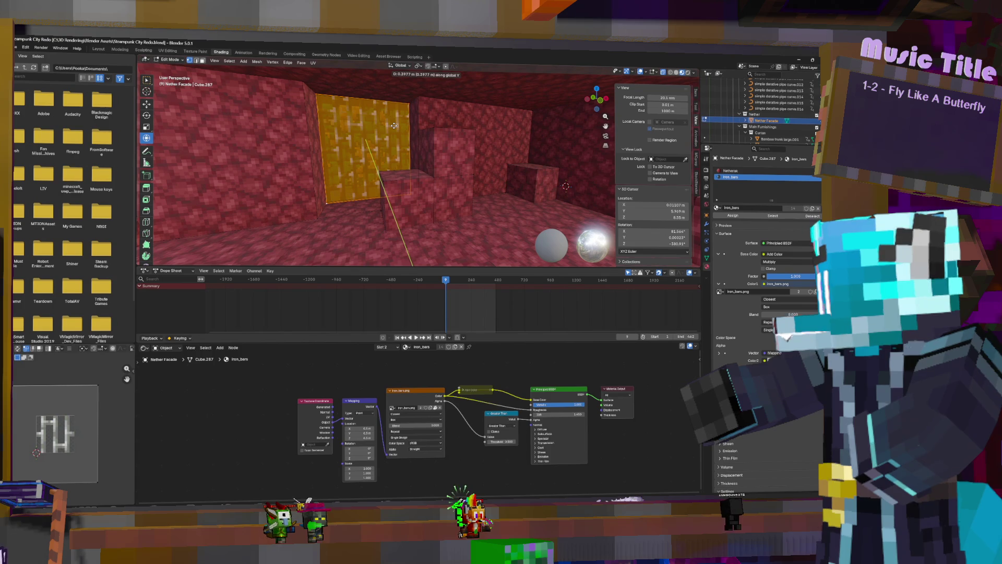
{"action": "left_click", "coordinate": [394, 126]}
Step: Return to Object Mode, view the iron-bars panel, and select the Ceiling Stone plane
{"action": "key", "text": "Tab"}
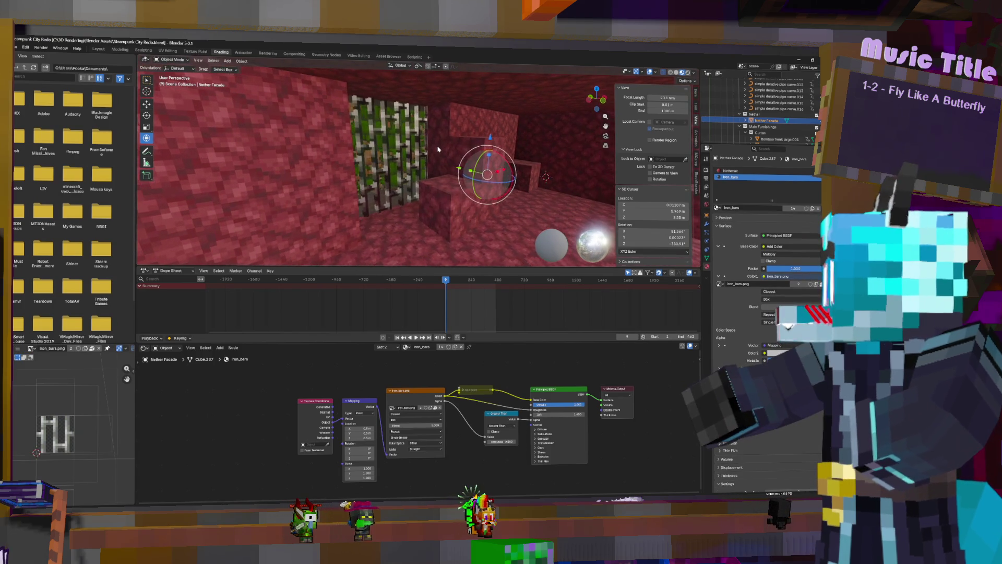
{"action": "mouse_move", "coordinate": [422, 148]}
{"action": "middle_mouse_down"}
{"action": "mouse_move", "coordinate": [438, 148]}
{"action": "mouse_move", "coordinate": [429, 150]}
{"action": "mouse_move", "coordinate": [425, 202]}
{"action": "mouse_move", "coordinate": [429, 194]}
{"action": "mouse_move", "coordinate": [407, 214]}
{"action": "middle_mouse_up"}
{"action": "left_click", "coordinate": [388, 227]}
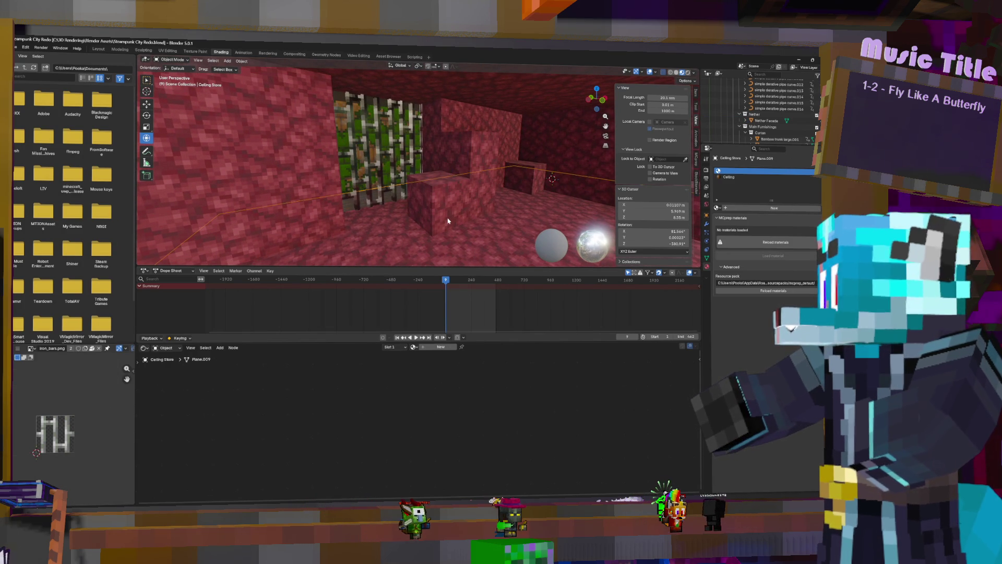
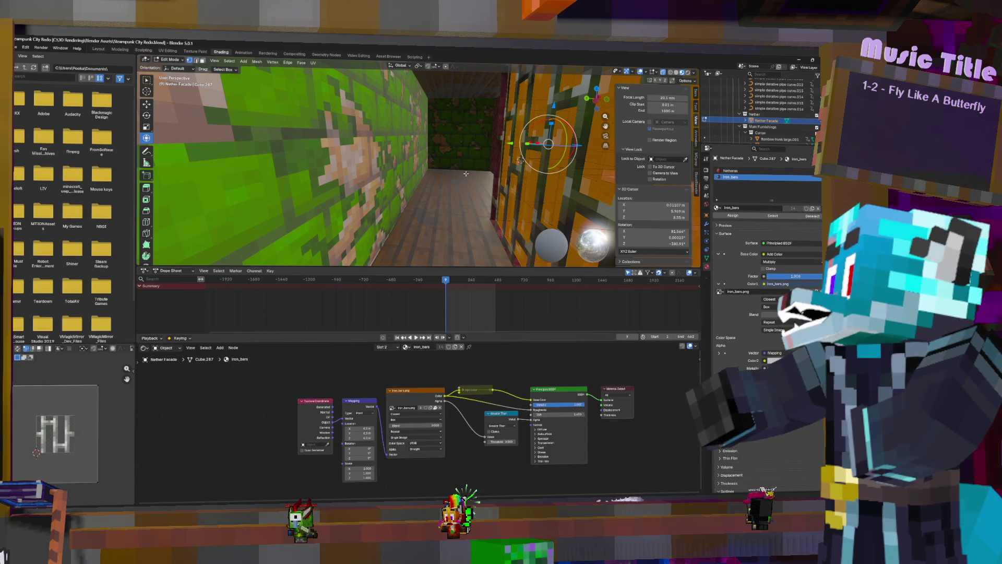
Step: Duplicate the iron-bars panel, shift the copy 0.5723 m along Y, and add an empty material slot
{"action": "middle_click_drag", "start_coordinate": [525, 186], "coordinate": [476, 184]}
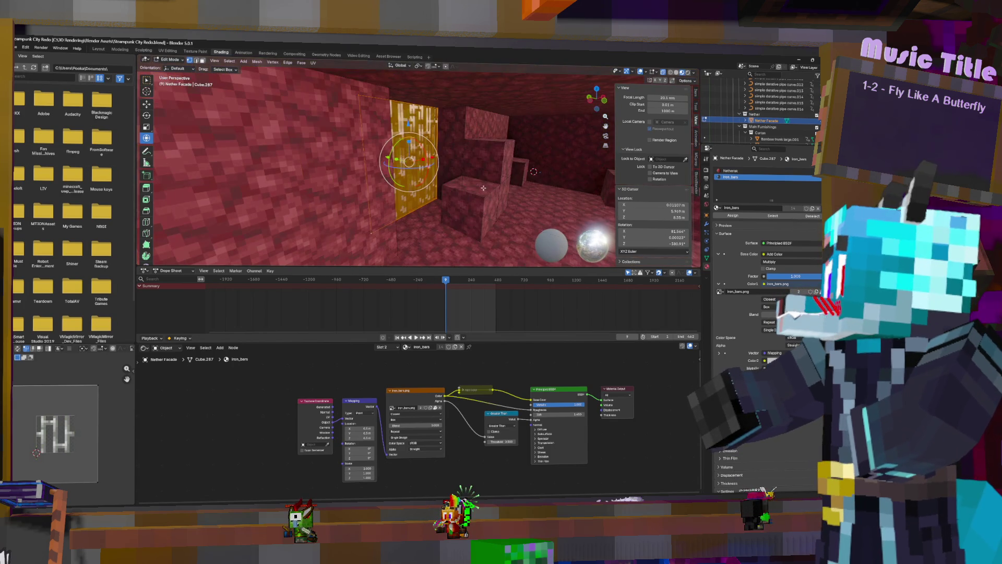
{"action": "key", "text": "shift+d"}
{"action": "key", "text": "Escape"}
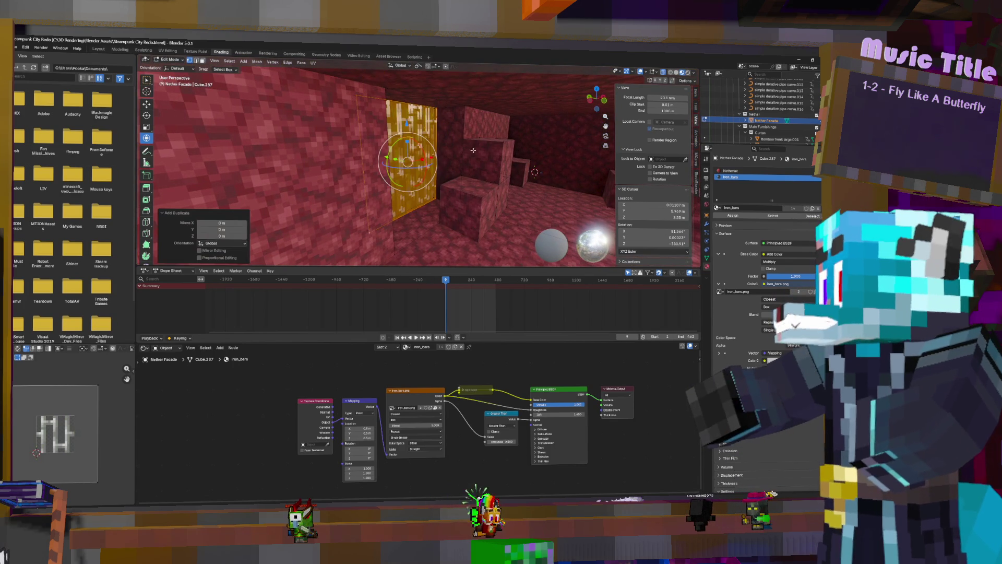
{"action": "key", "text": "g"}
{"action": "key", "text": "y"}
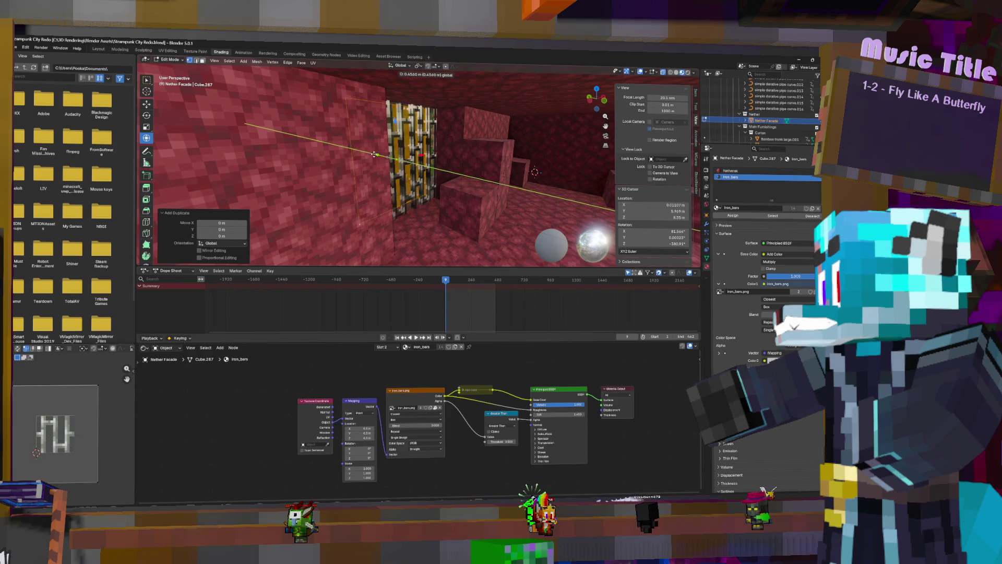
{"action": "left_click", "coordinate": [389, 157]}
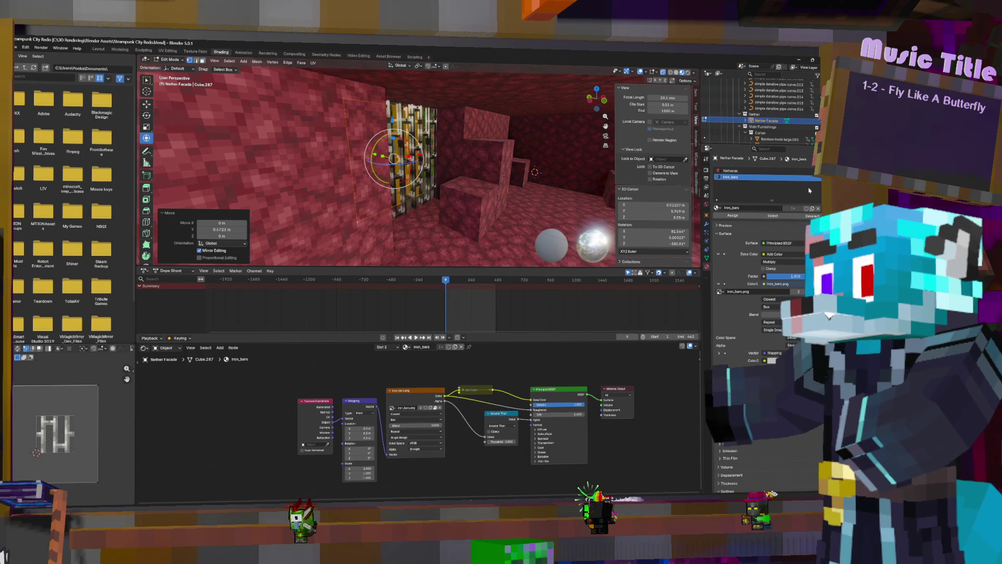
{"action": "left_click", "coordinate": [817, 170]}
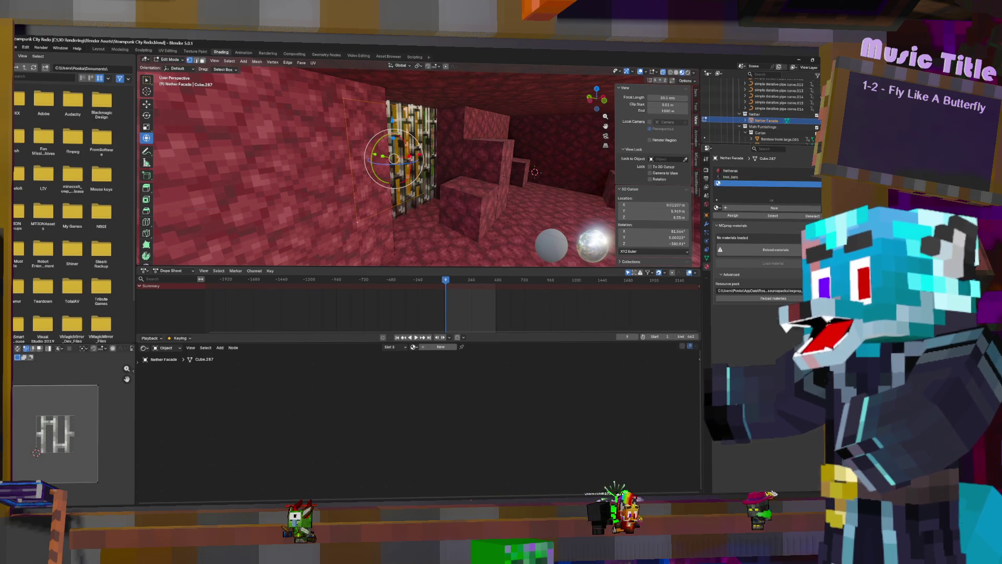
Step: Create a new Material.002 in the empty slot and add an Image Texture node to it
{"action": "left_click", "coordinate": [751, 208]}
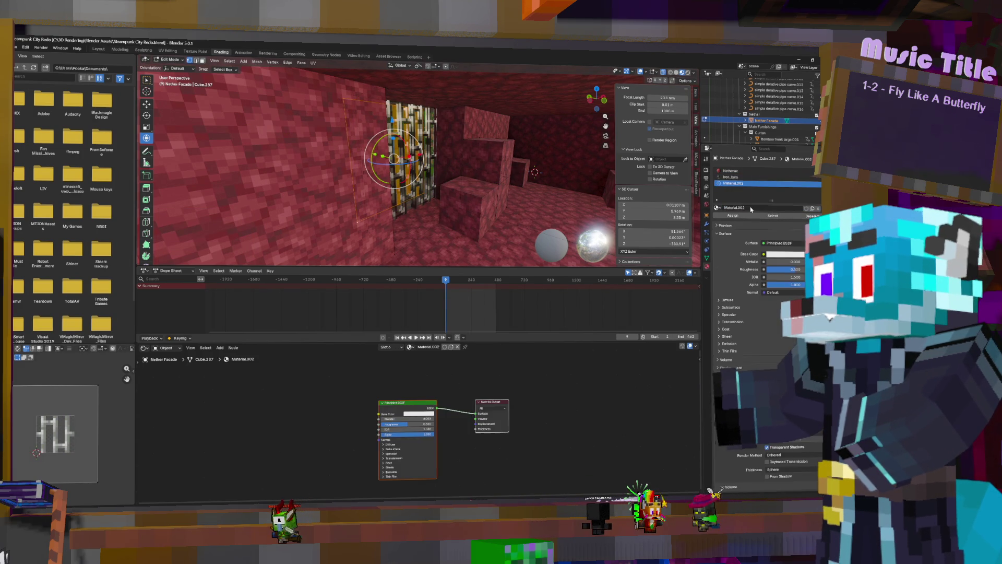
{"action": "key", "text": "shift+a"}
{"action": "type", "text": "ima"}
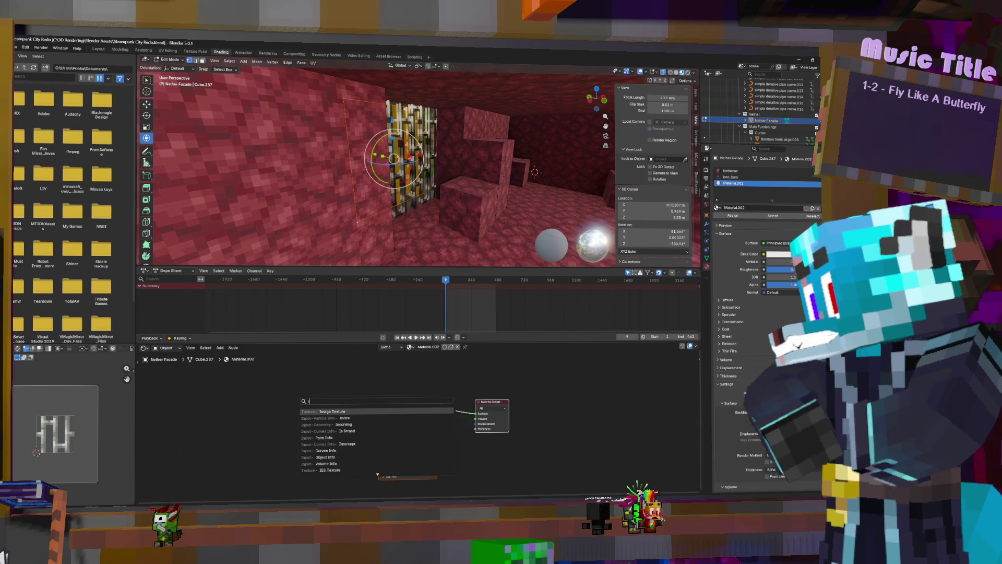
{"action": "key", "text": "Return"}
Step: Load Nether layer 1.png from the Mtion project folder as the texture image
{"action": "left_click", "coordinate": [315, 422]}
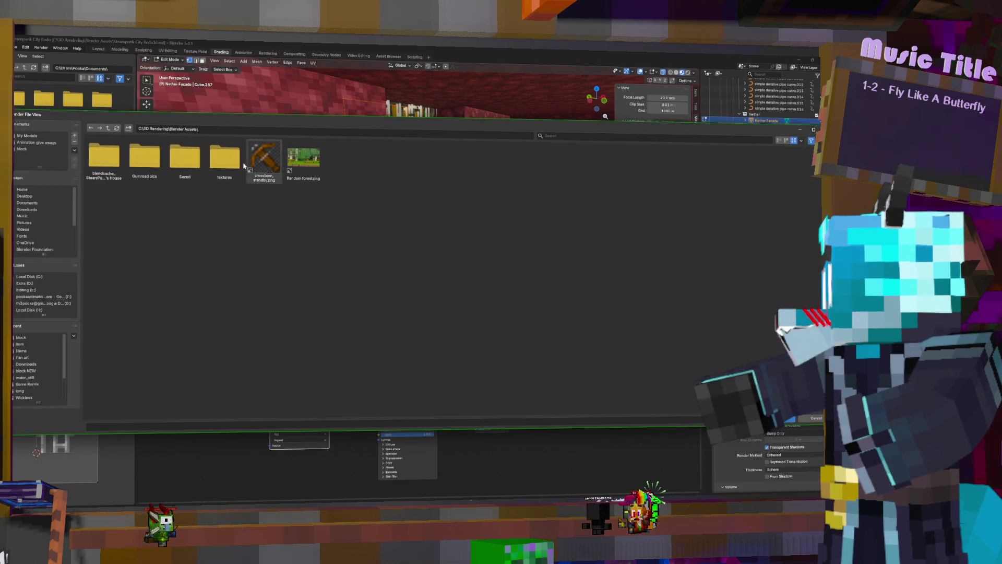
{"action": "left_click", "coordinate": [110, 128]}
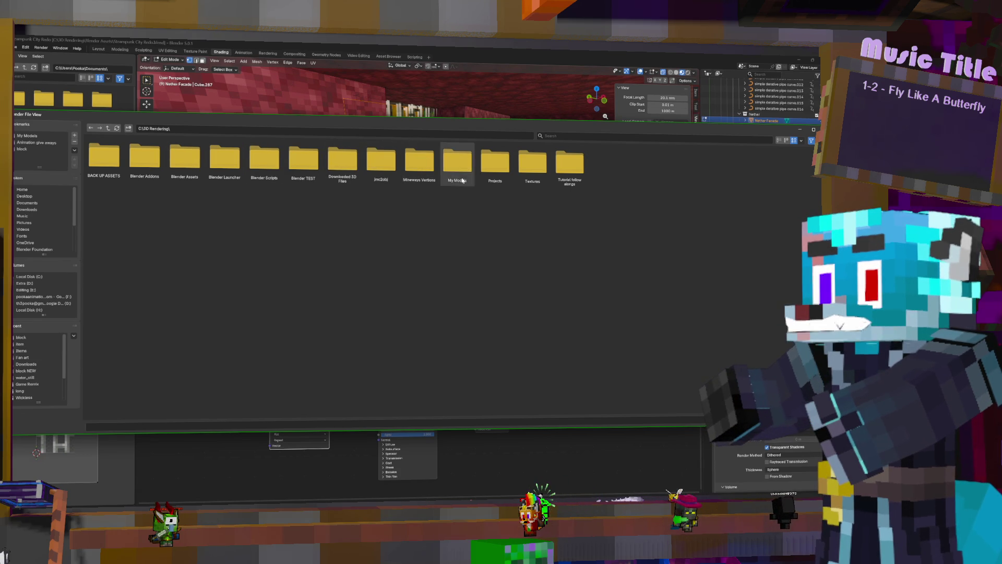
{"action": "left_click", "coordinate": [493, 162]}
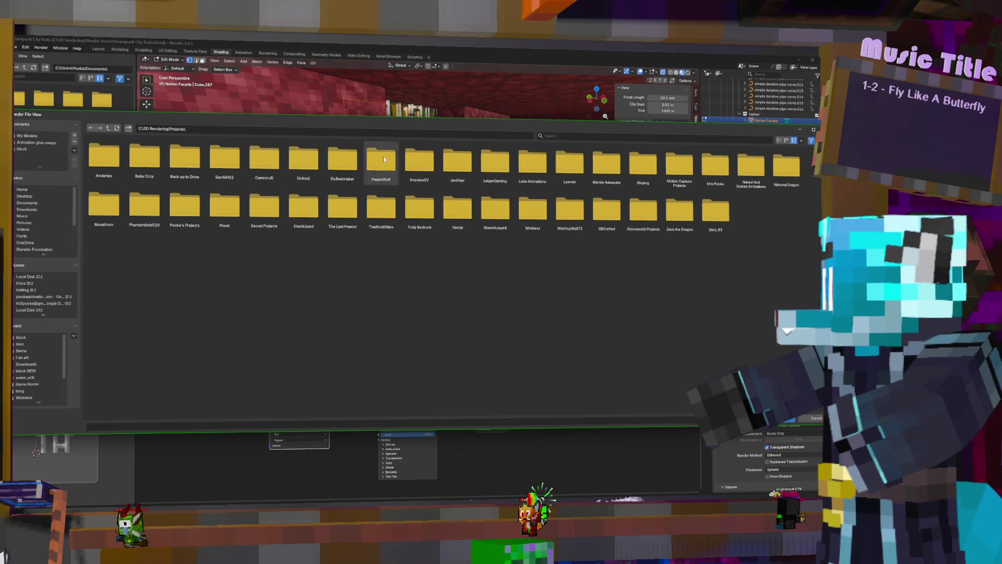
{"action": "double_click", "coordinate": [188, 209]}
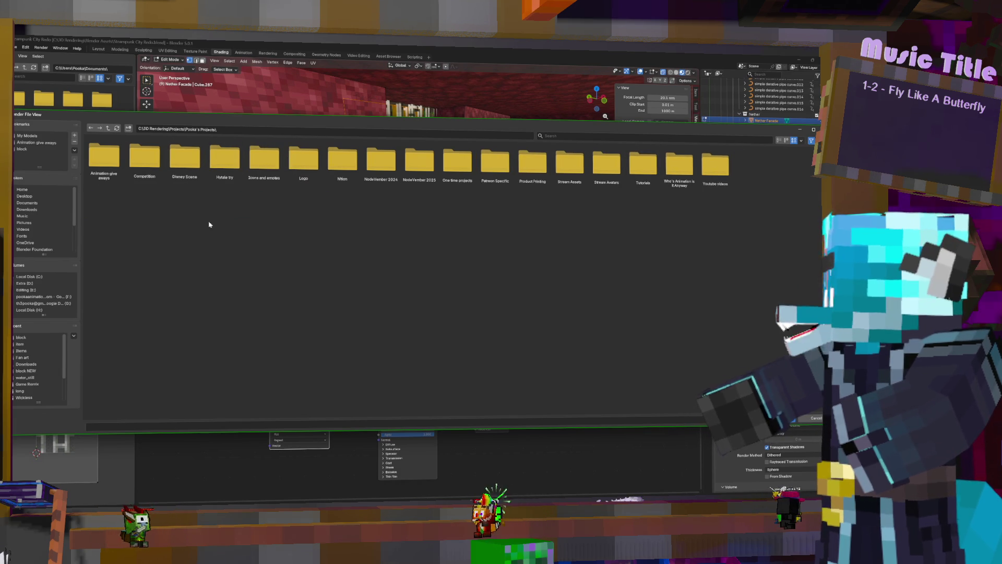
{"action": "double_click", "coordinate": [355, 163]}
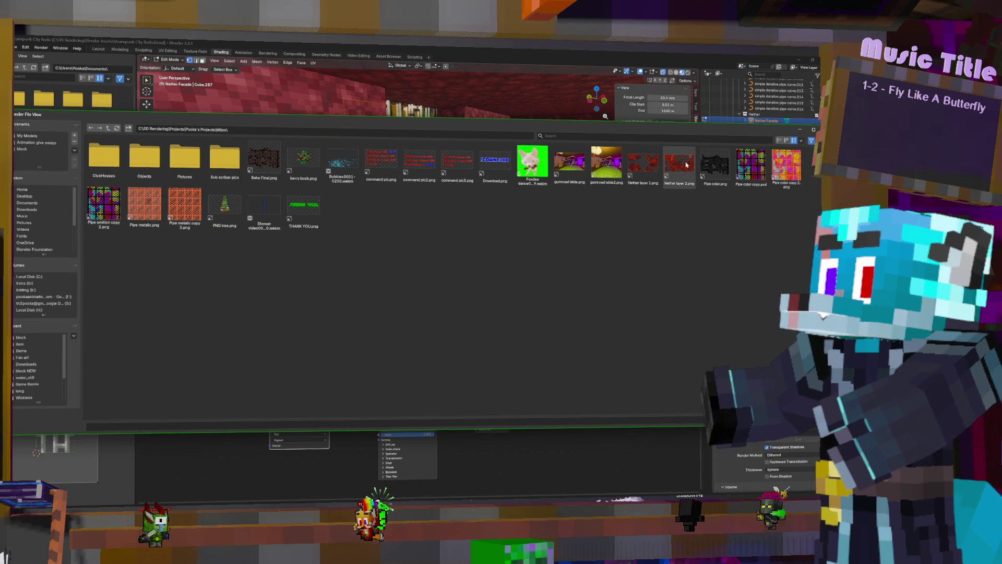
{"action": "double_click", "coordinate": [634, 167]}
{"action": "middle_click_drag", "start_coordinate": [608, 168], "coordinate": [430, 156]}
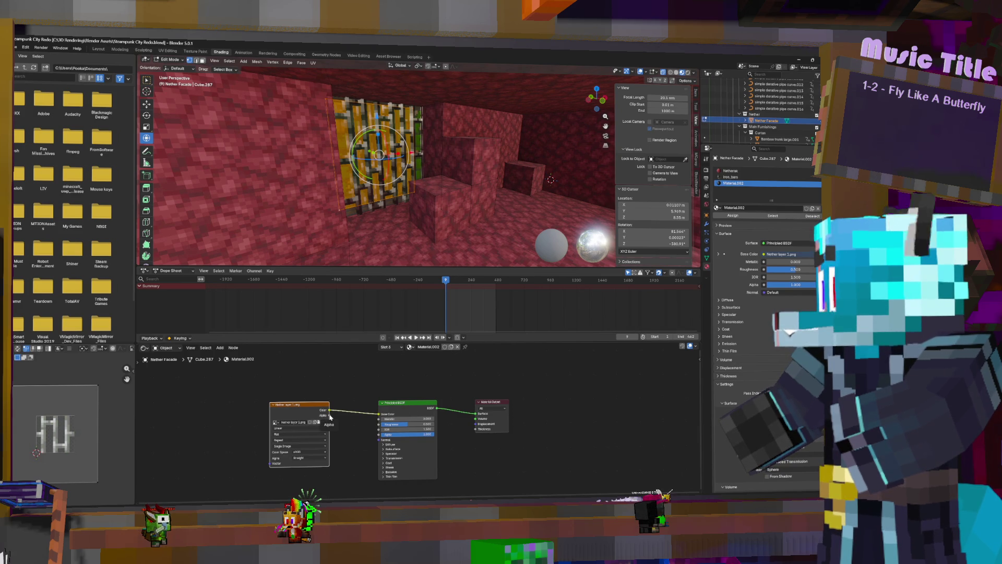
{"action": "left_click", "coordinate": [299, 428]}
Step: Set the texture interpolation to Closest and link its Alpha to the material's Alpha
{"action": "left_click", "coordinate": [295, 434]}
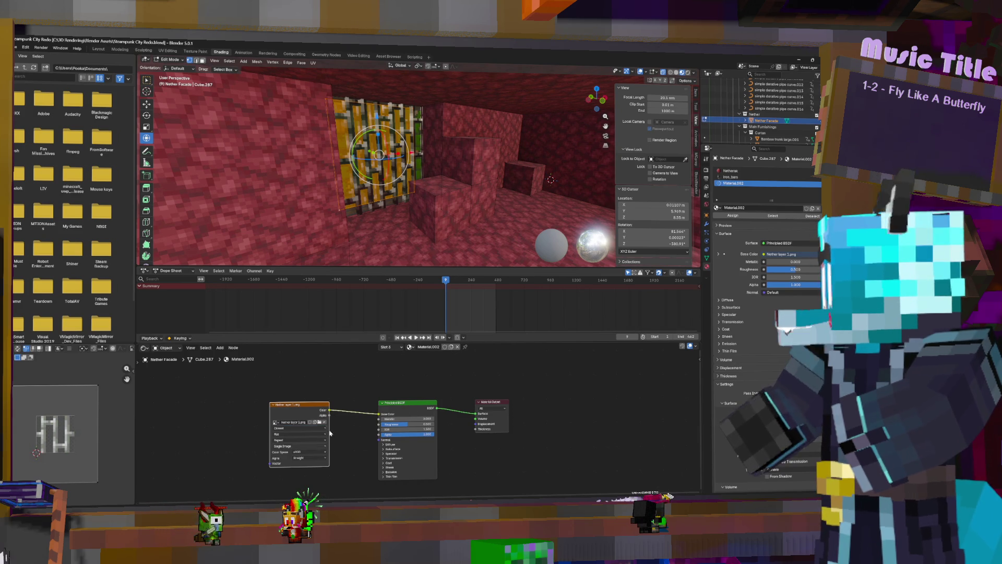
{"action": "mouse_move", "coordinate": [382, 235]}
{"action": "middle_mouse_down"}
{"action": "mouse_move", "coordinate": [397, 177]}
{"action": "mouse_move", "coordinate": [394, 243]}
{"action": "middle_mouse_up"}
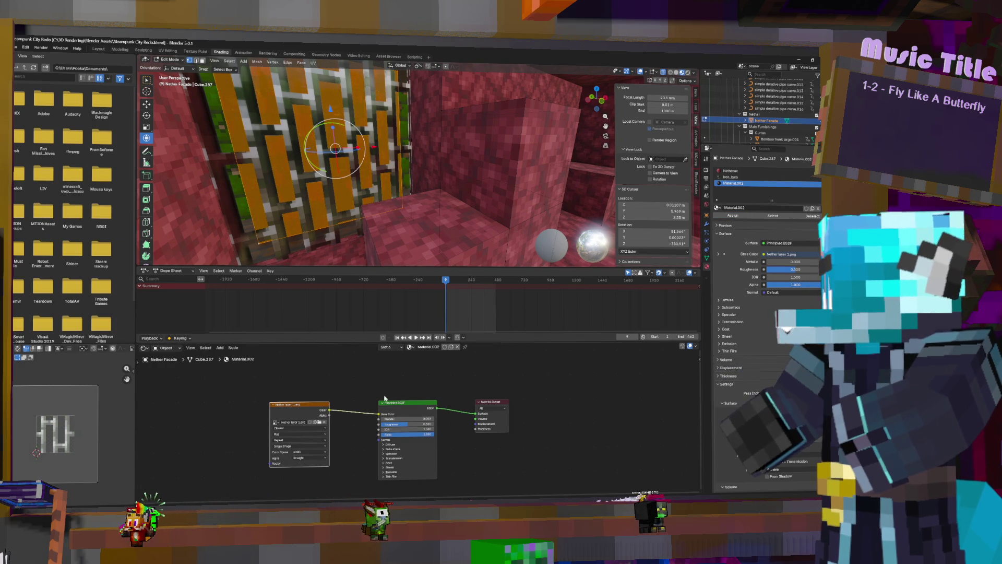
{"action": "left_click_drag", "start_coordinate": [328, 414], "coordinate": [379, 434]}
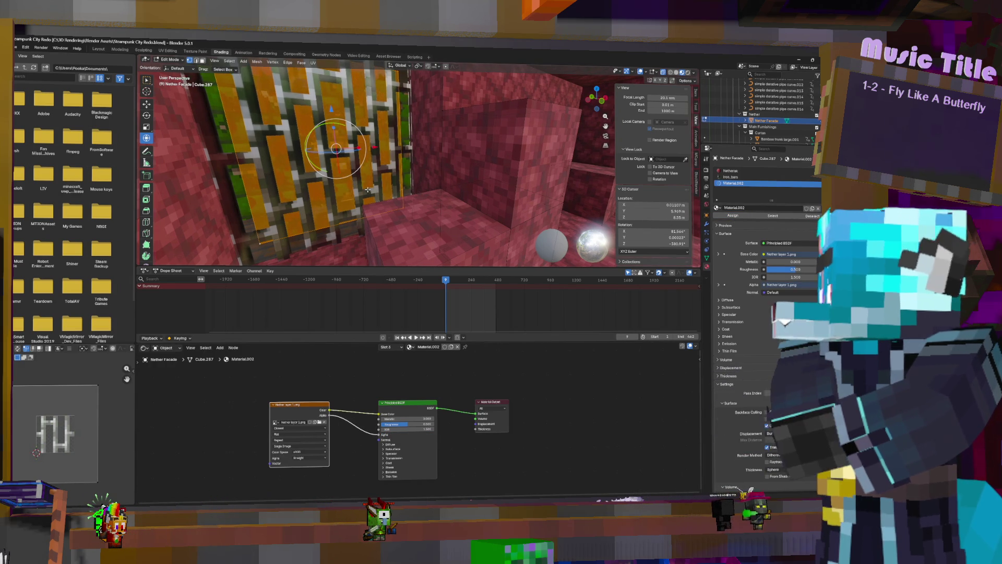
Step: Squash the duplicated panel's height to 0.564
{"action": "middle_click_drag", "start_coordinate": [365, 177], "coordinate": [405, 179]}
{"action": "scroll", "coordinate": [543, 150], "scroll_direction": "up", "scroll_amount": 6}
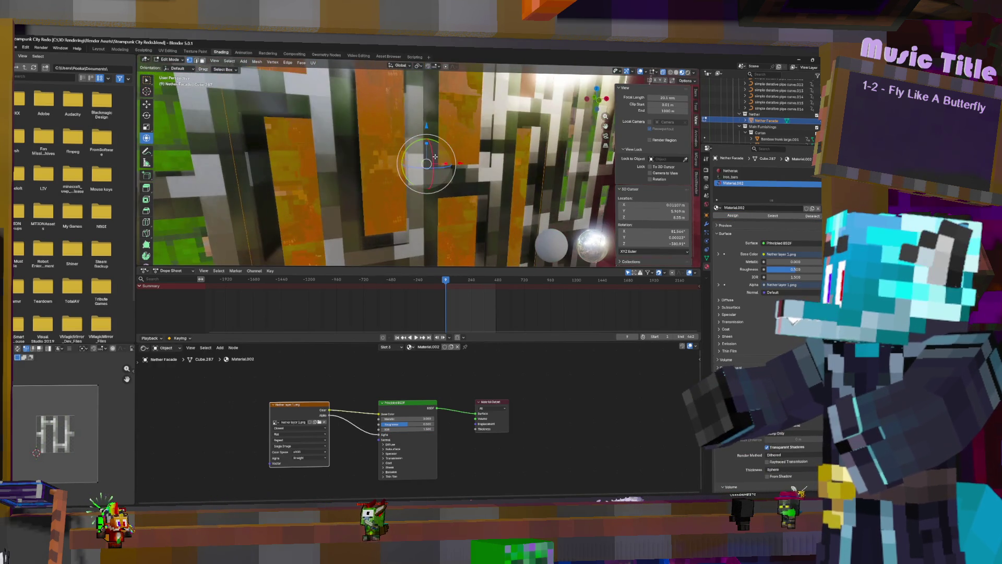
{"action": "middle_click_drag", "start_coordinate": [544, 150], "coordinate": [506, 153]}
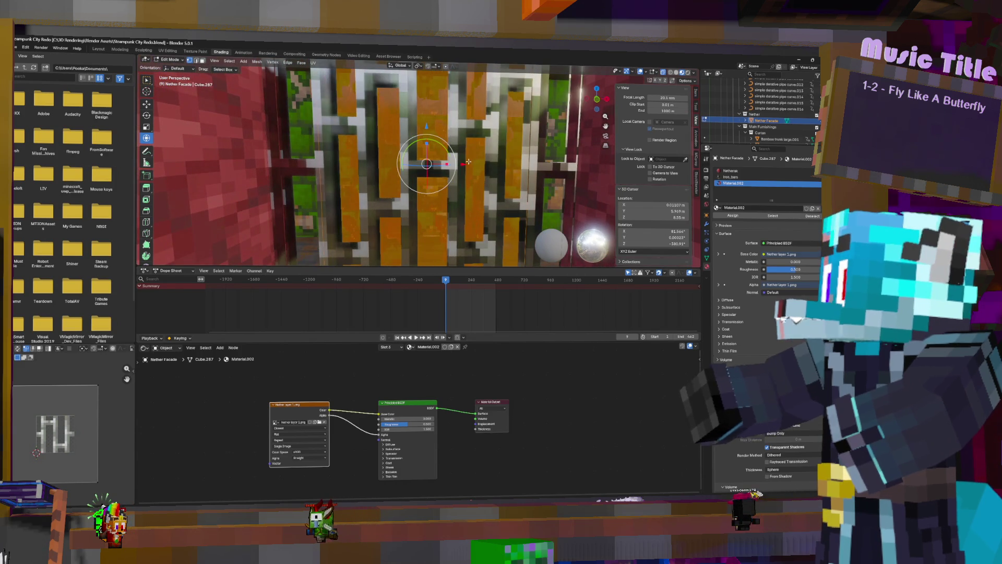
{"action": "left_click", "coordinate": [685, 81]}
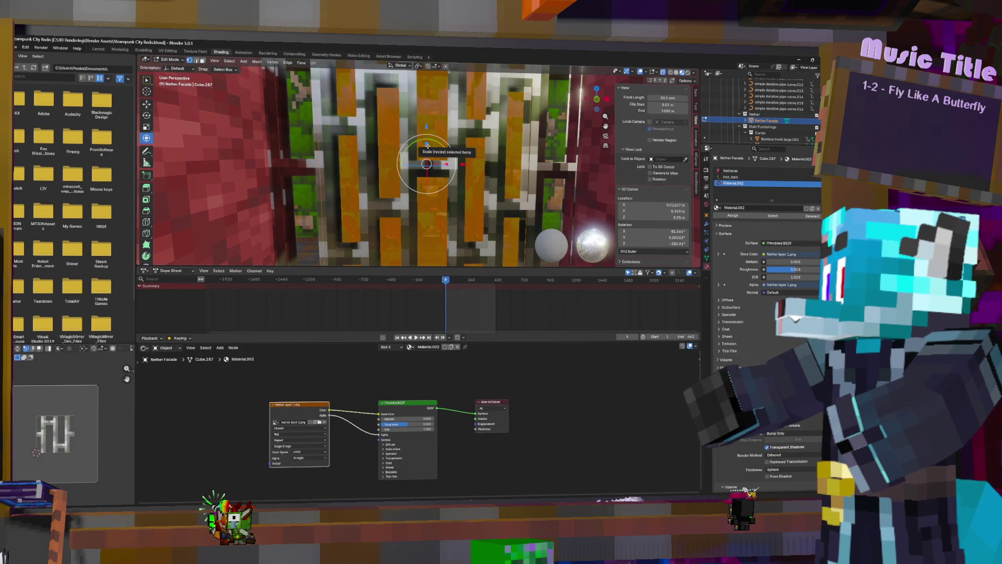
{"action": "key", "text": "s"}
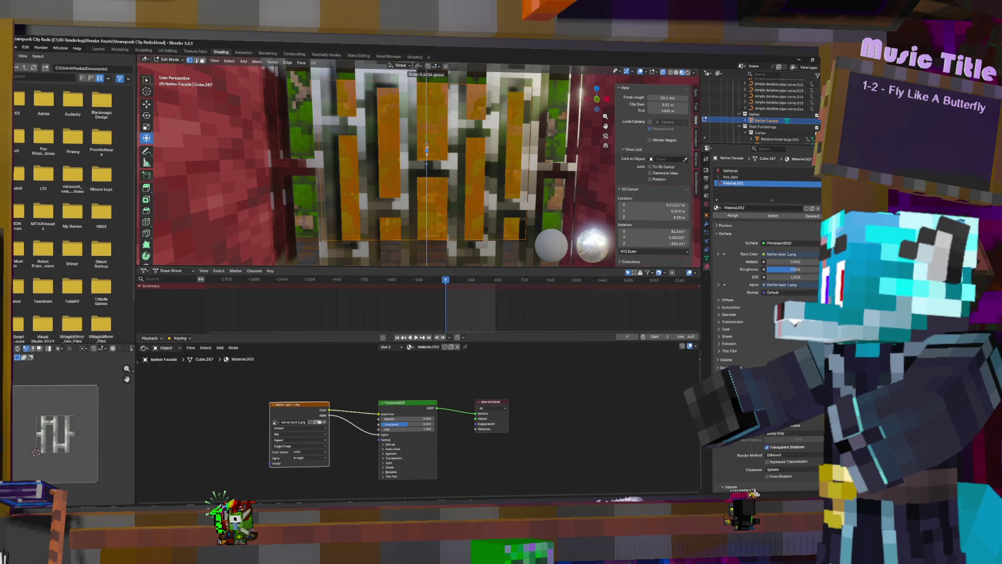
{"action": "left_click", "coordinate": [426, 154]}
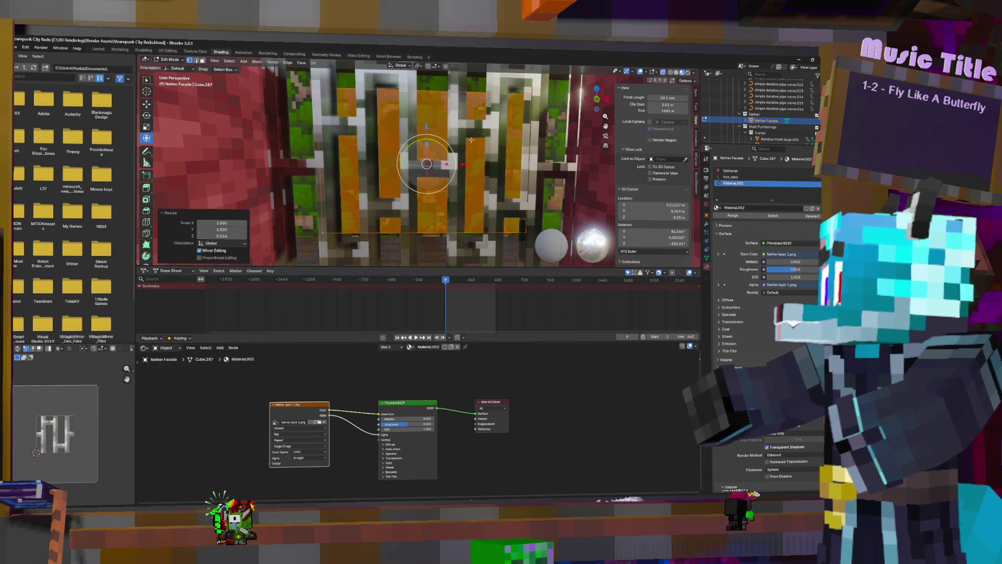
Step: Cube-project the panel's UVs and enlarge them to cube size 2.549
{"action": "left_click", "coordinate": [111, 409]}
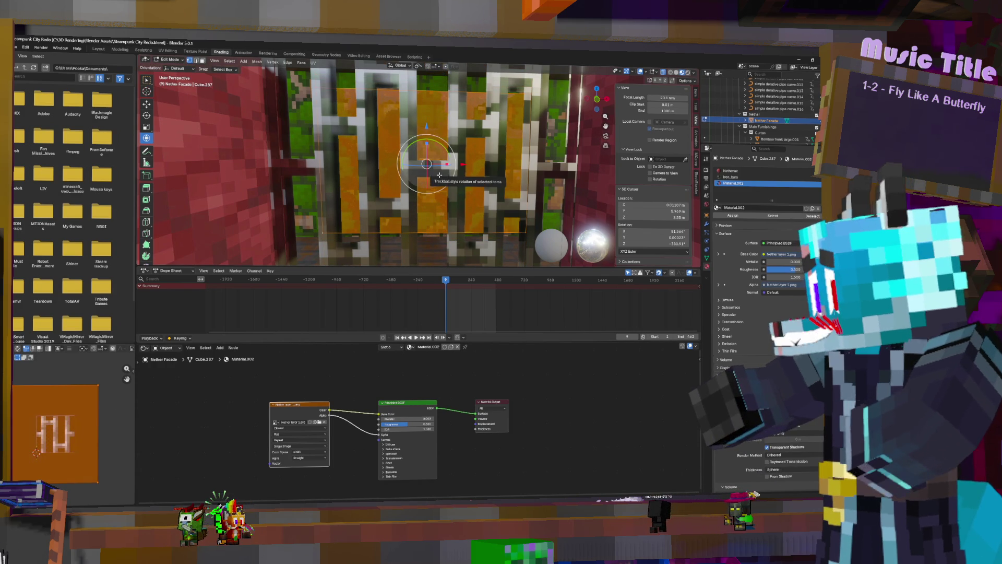
{"action": "key", "text": "u"}
{"action": "left_click", "coordinate": [441, 186]}
{"action": "key", "text": "s"}
{"action": "left_click", "coordinate": [118, 375]}
{"action": "scroll", "coordinate": [86, 349], "scroll_direction": "down", "scroll_amount": 3}
{"action": "scroll", "coordinate": [72, 351], "scroll_direction": "down", "scroll_amount": 2}
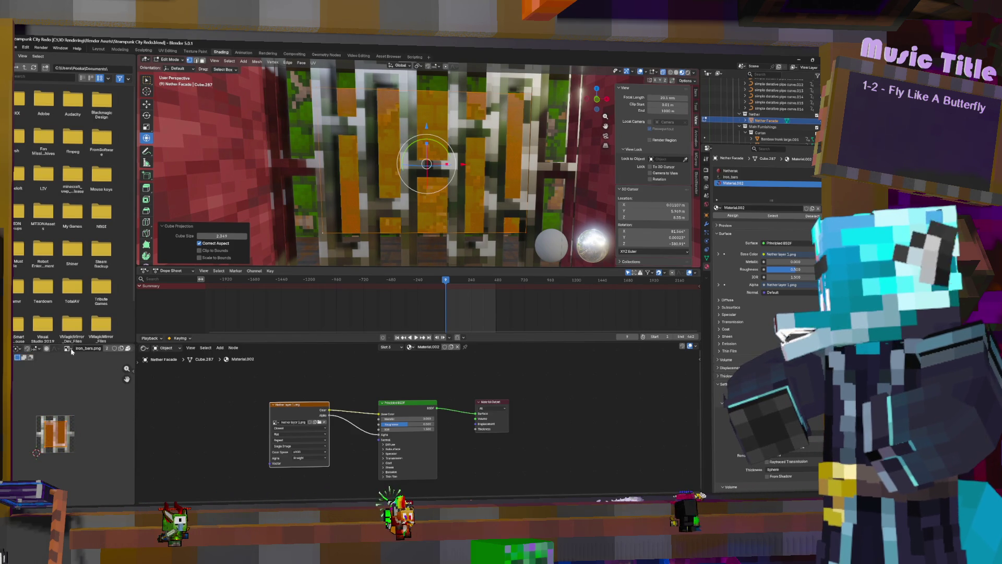
Step: Show Nether layer 1.png in the UV Editor, then enlarge and stretch the UV island horizontally
{"action": "left_click", "coordinate": [68, 349]}
{"action": "type", "text": "nether"}
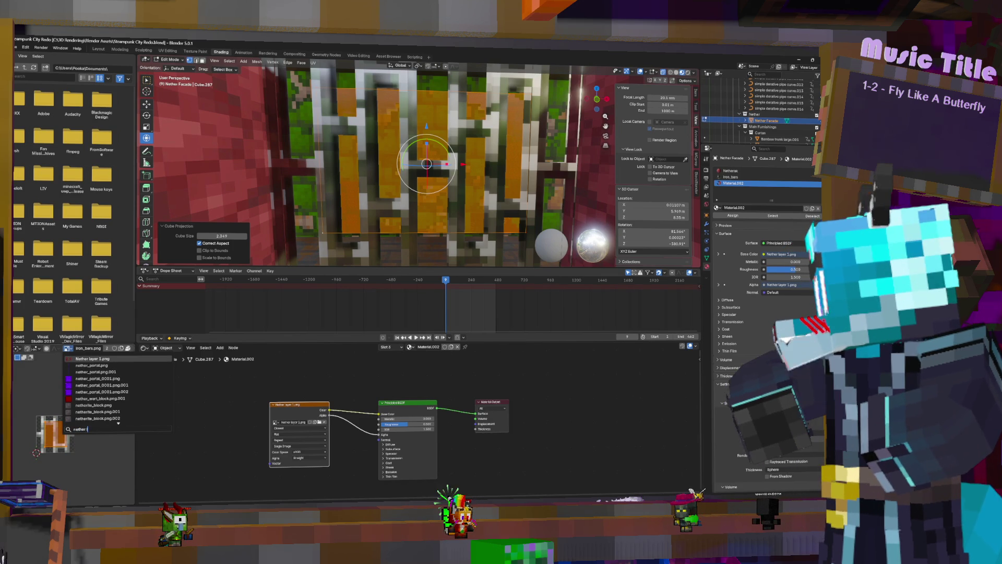
{"action": "left_click", "coordinate": [92, 359]}
{"action": "scroll", "coordinate": [73, 412], "scroll_direction": "down", "scroll_amount": 5}
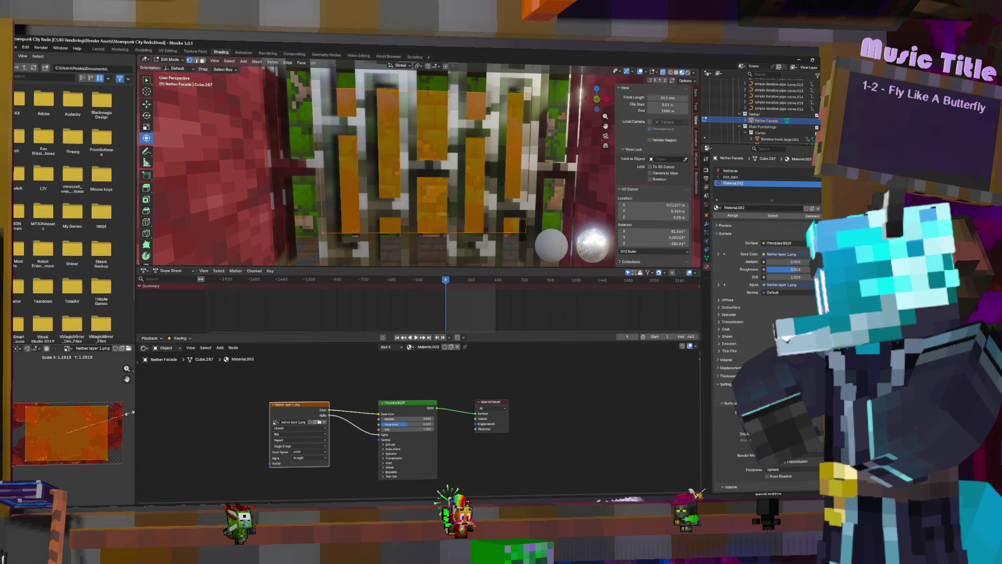
{"action": "key", "text": "Return"}
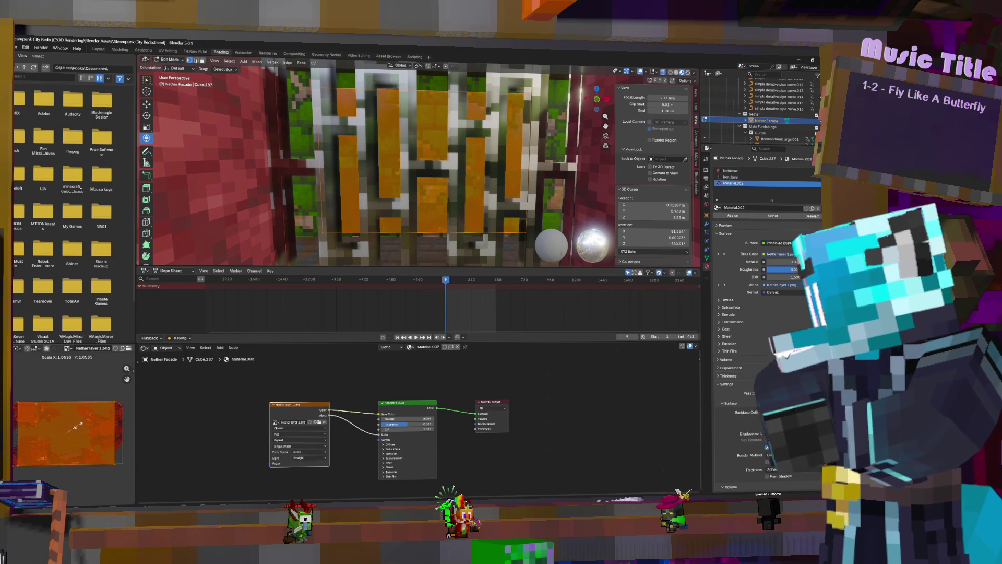
{"action": "key", "text": "s"}
{"action": "key", "text": "x"}
{"action": "key", "text": "Return"}
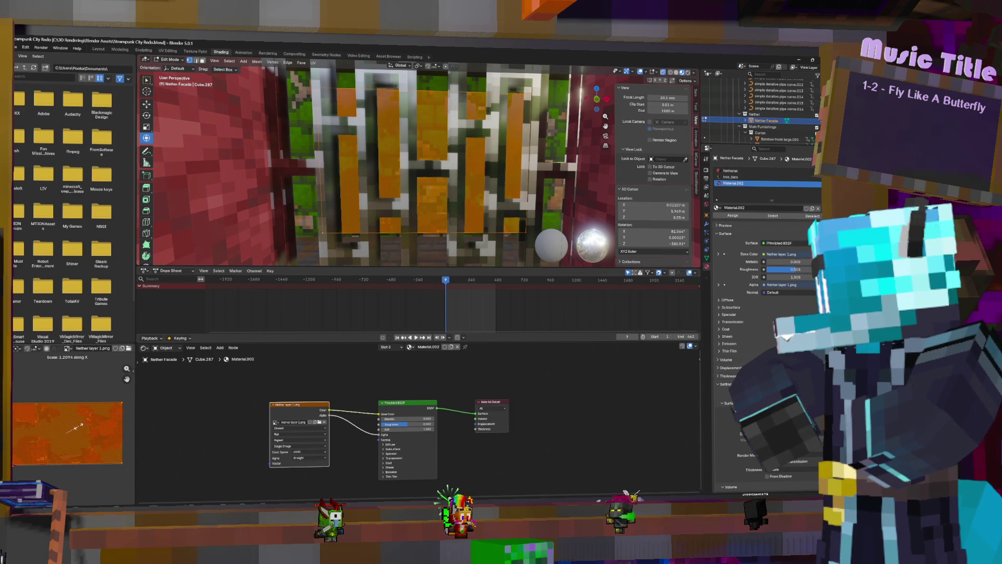
Step: Rescale the facade panel, first to 1.679 and then to 1.104
{"action": "middle_click_drag", "start_coordinate": [539, 150], "coordinate": [546, 139]}
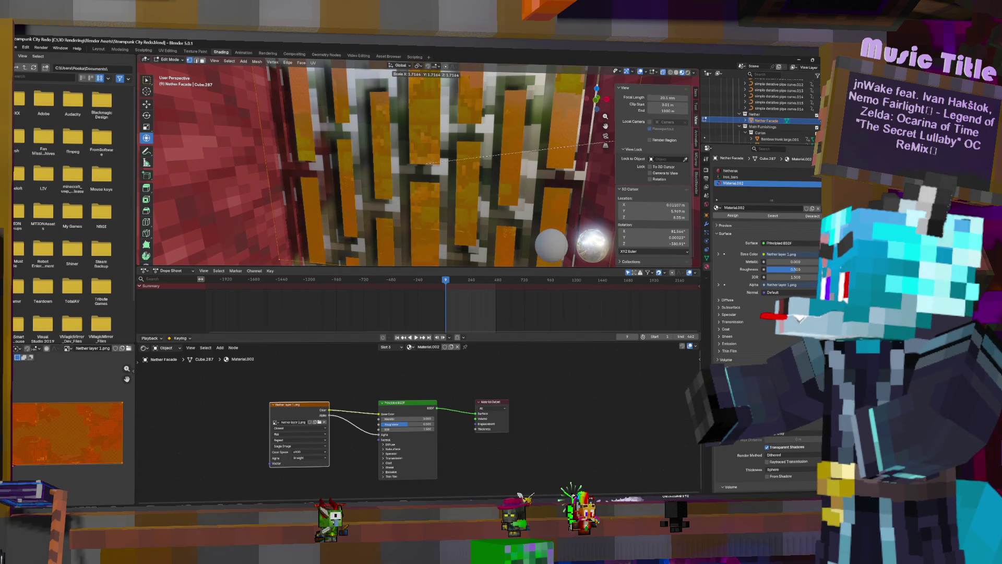
{"action": "left_click", "coordinate": [613, 146]}
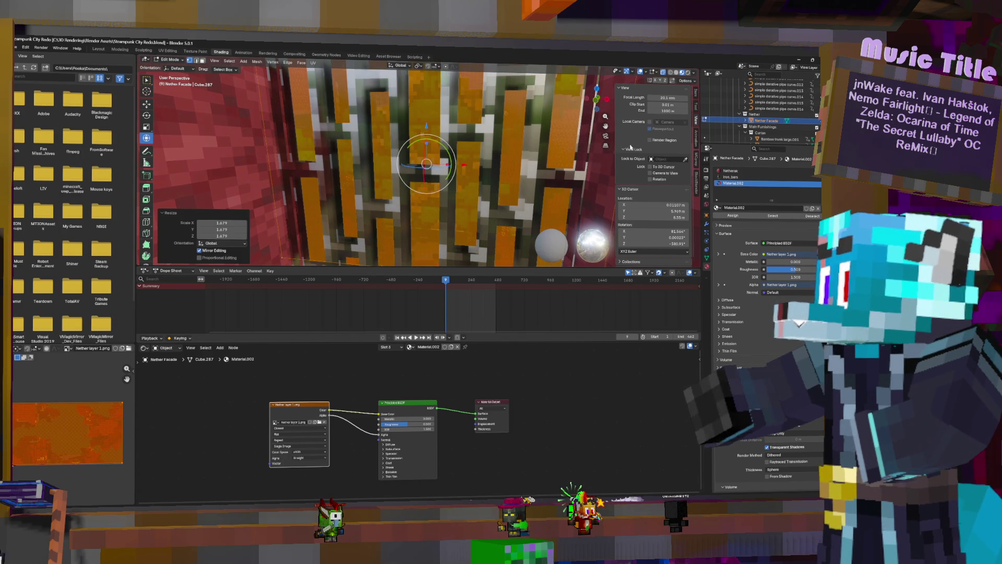
{"action": "key", "text": "KP_Decimal"}
{"action": "middle_click_drag", "start_coordinate": [470, 151], "coordinate": [489, 147]}
{"action": "key", "text": "s"}
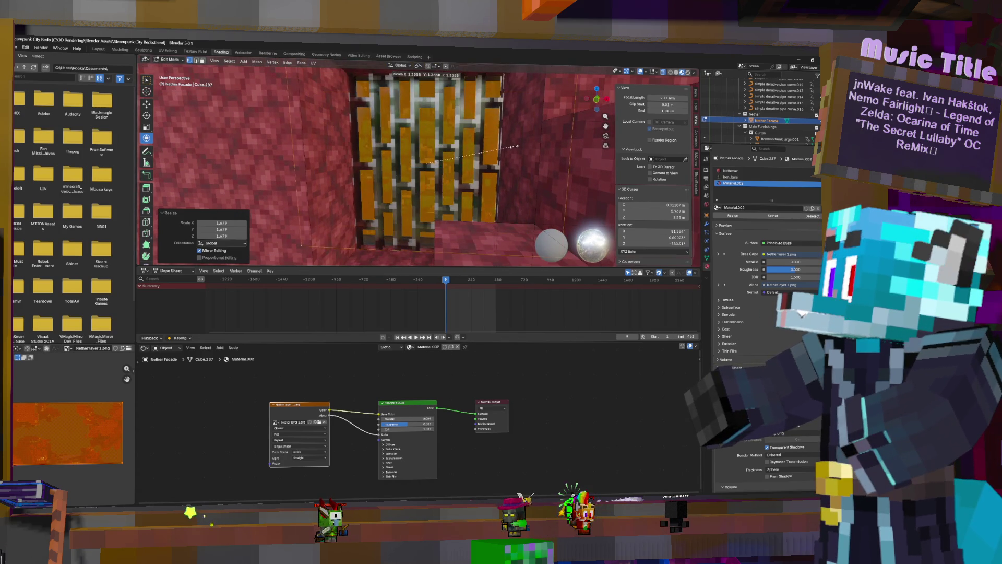
{"action": "left_click", "coordinate": [497, 147]}
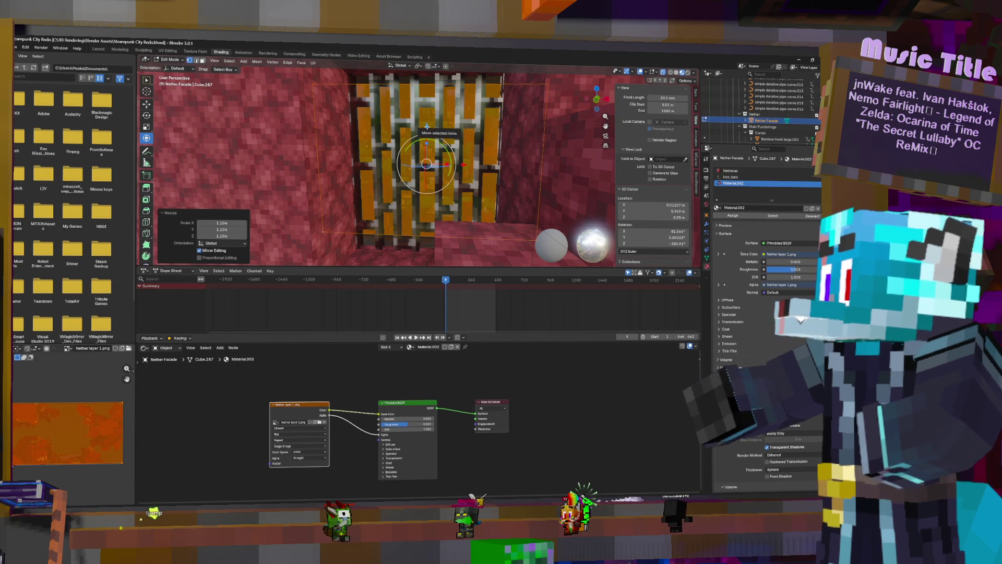
Step: Shrink the UV island to 0.8292, shift it left, and preview the facade in Object Mode
{"action": "left_click", "coordinate": [94, 395]}
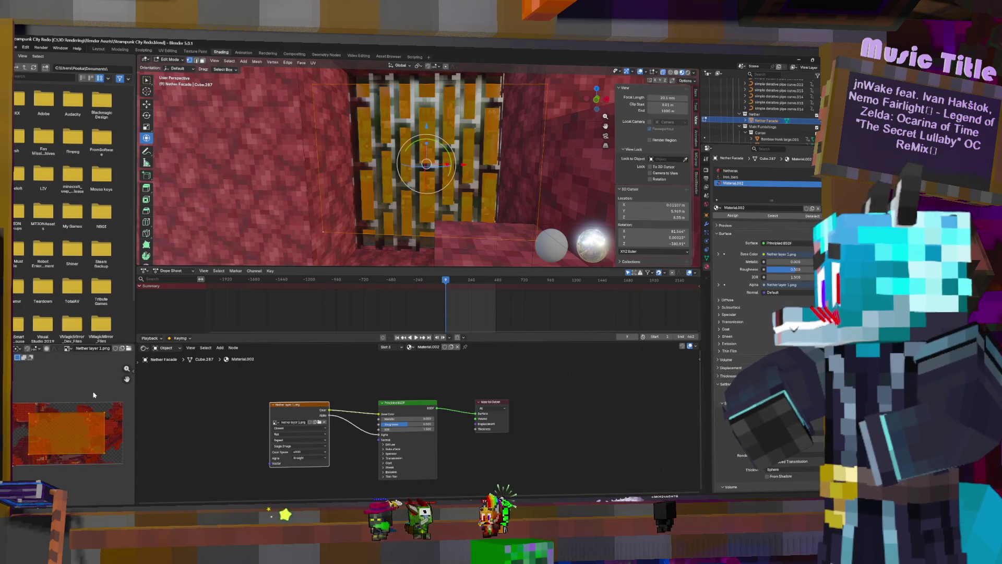
{"action": "key", "text": "g"}
{"action": "left_click", "coordinate": [107, 430]}
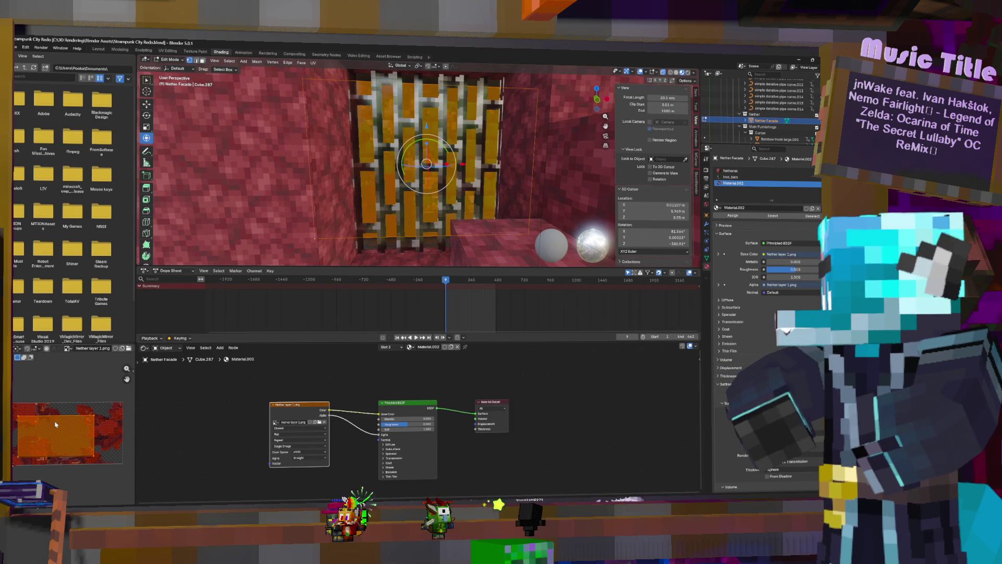
{"action": "left_click", "coordinate": [99, 412]}
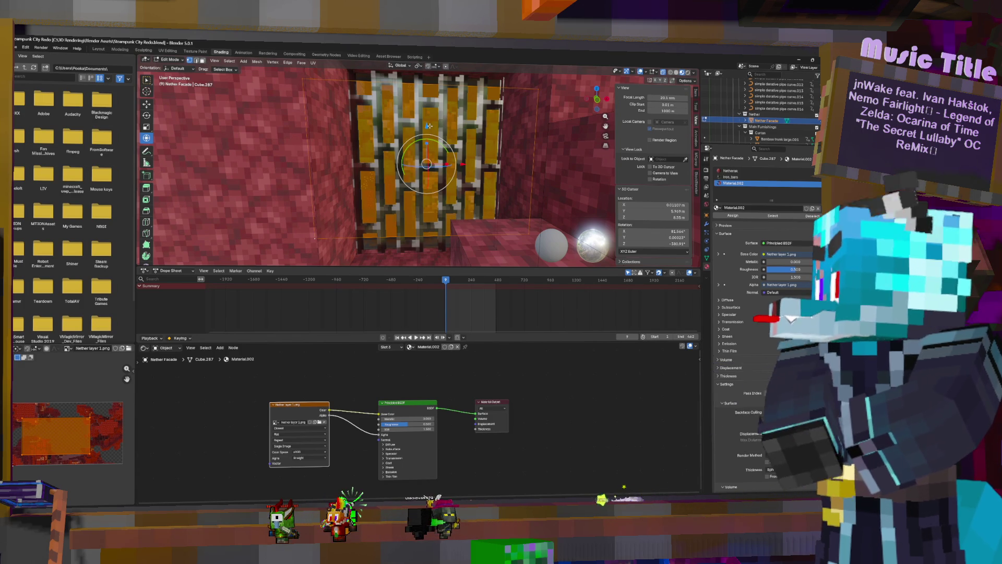
{"action": "key", "text": "Tab"}
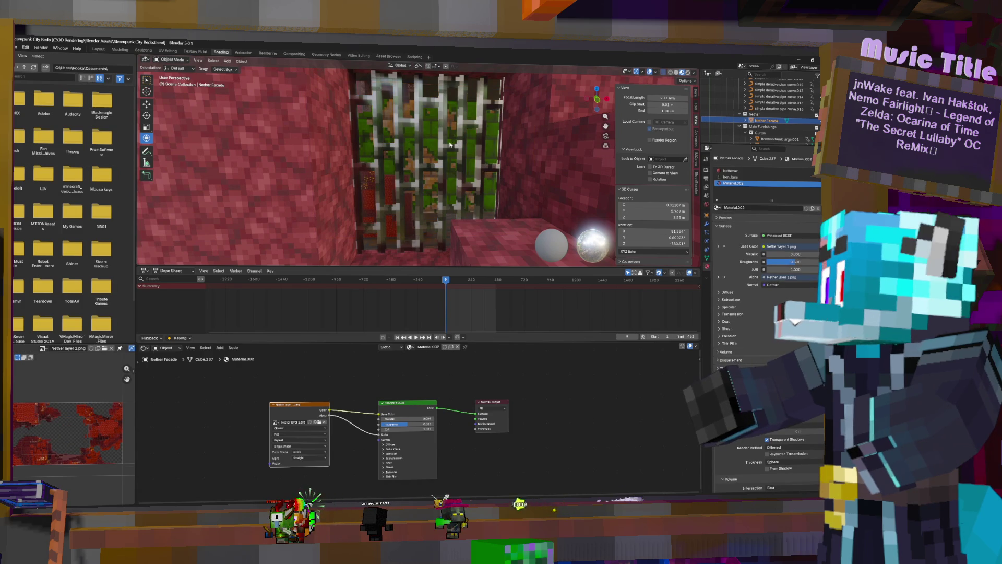
Step: Look around the nether room and reselect the Nether Facade
{"action": "middle_click_drag", "start_coordinate": [444, 148], "coordinate": [467, 201]}
{"action": "scroll", "coordinate": [468, 202], "scroll_direction": "down", "scroll_amount": 4}
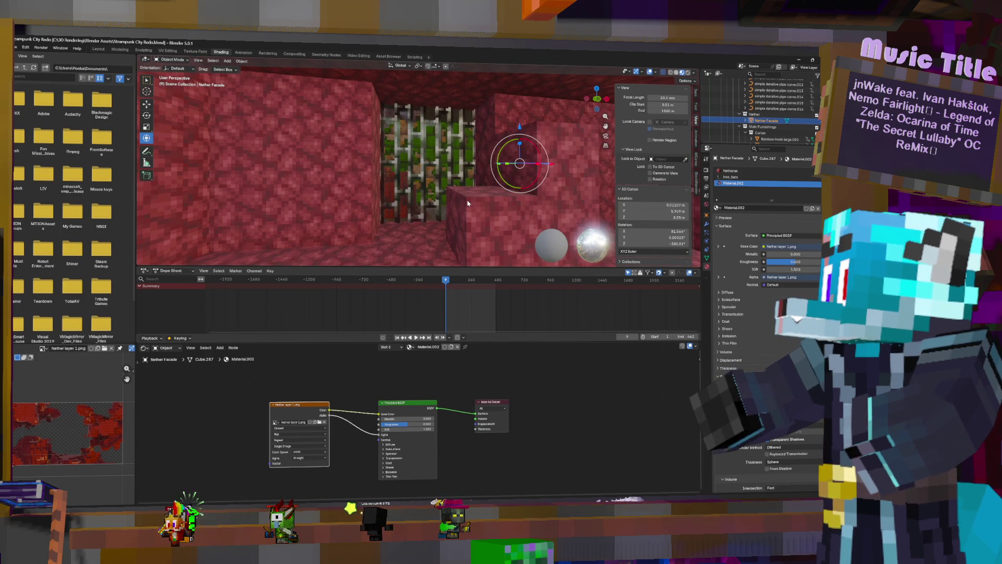
{"action": "scroll", "coordinate": [467, 203], "scroll_direction": "up", "scroll_amount": 5}
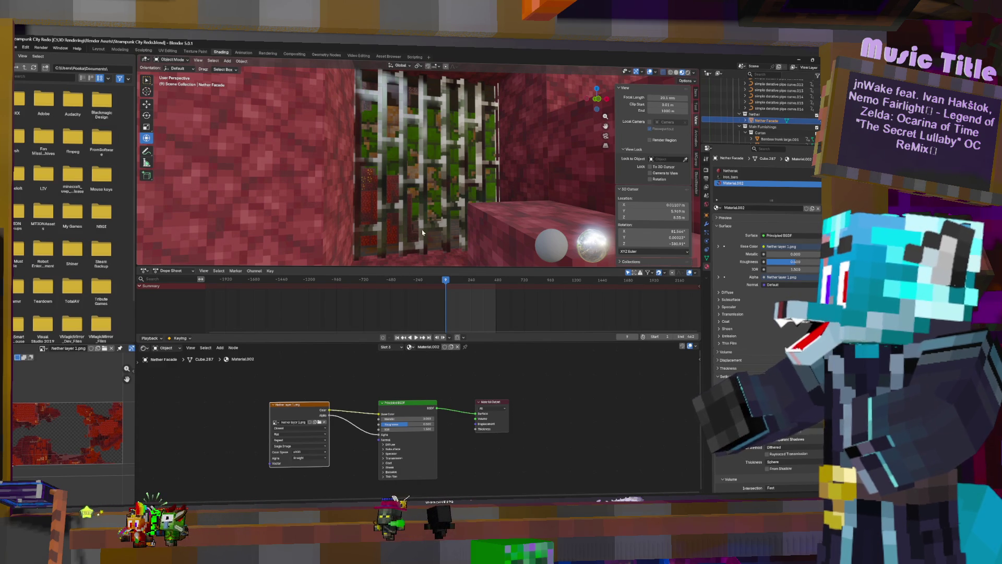
{"action": "mouse_move", "coordinate": [441, 250]}
{"action": "middle_mouse_down"}
{"action": "mouse_move", "coordinate": [463, 246]}
{"action": "mouse_move", "coordinate": [432, 251]}
{"action": "middle_mouse_up"}
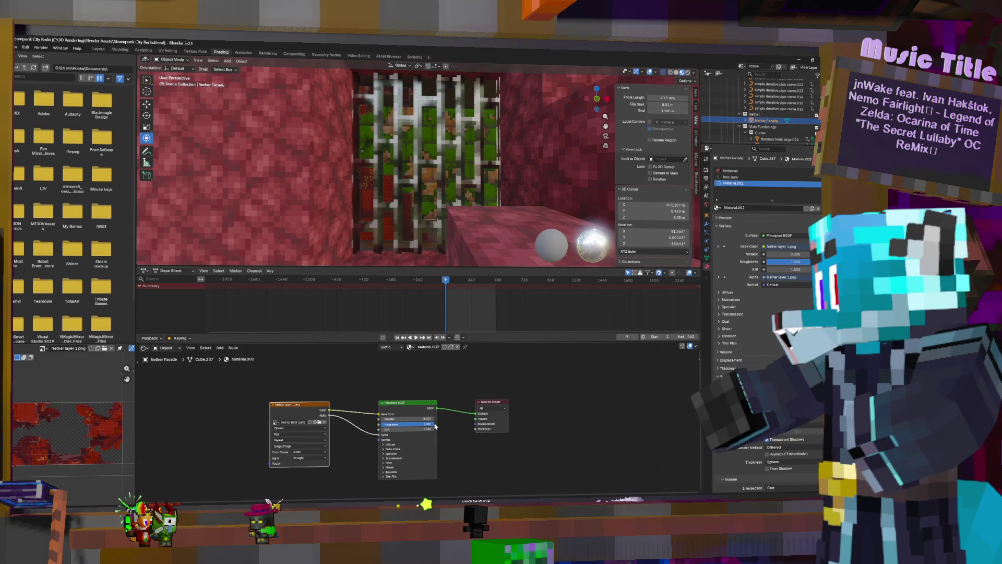
{"action": "middle_click_drag", "start_coordinate": [397, 148], "coordinate": [437, 174]}
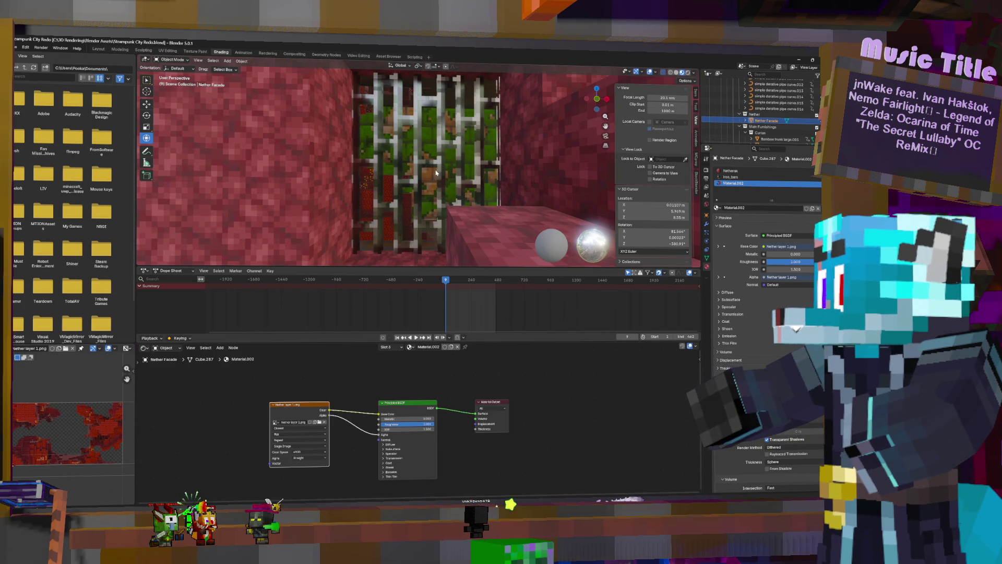
{"action": "left_click", "coordinate": [367, 188]}
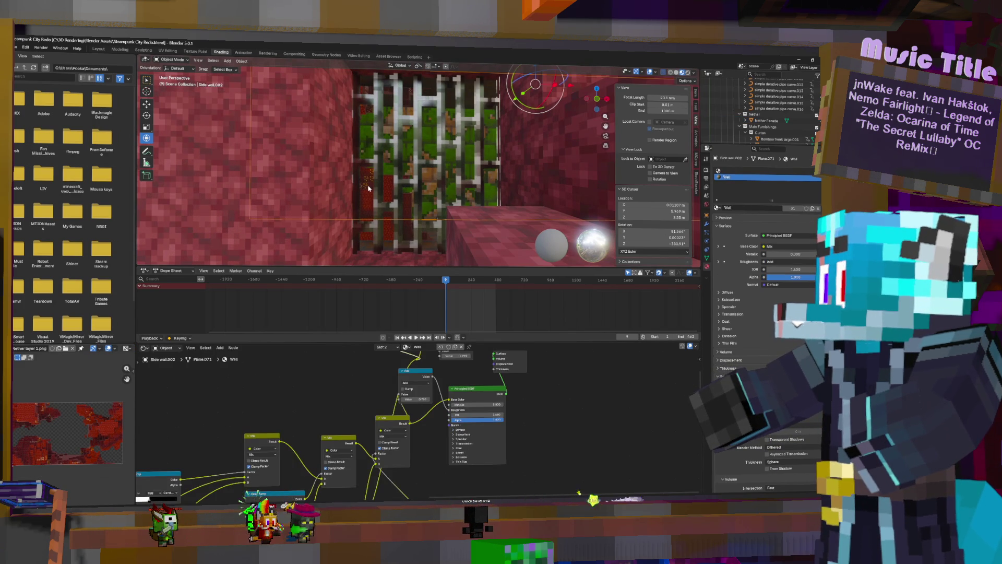
{"action": "left_click", "coordinate": [370, 188]}
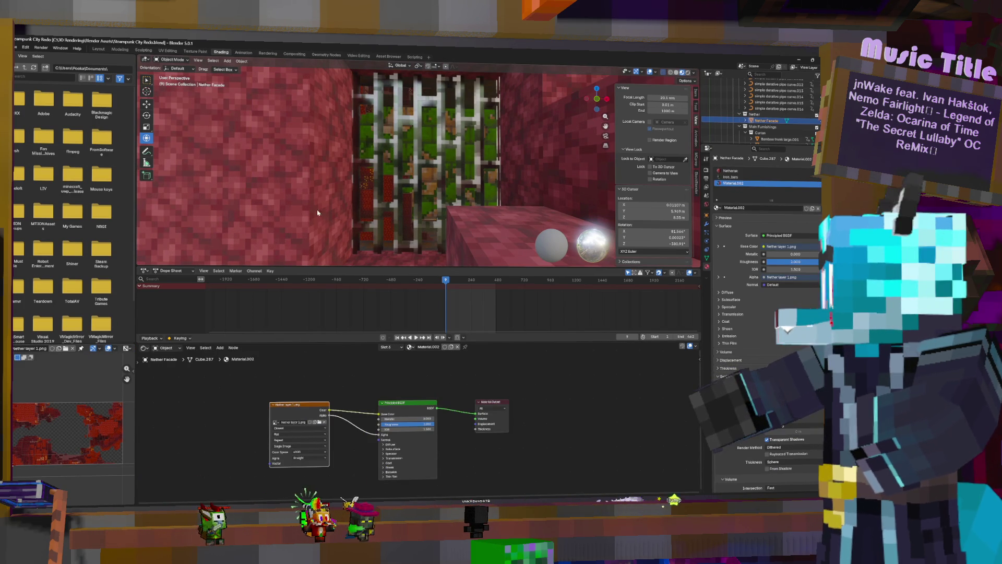
{"action": "left_click", "coordinate": [386, 183]}
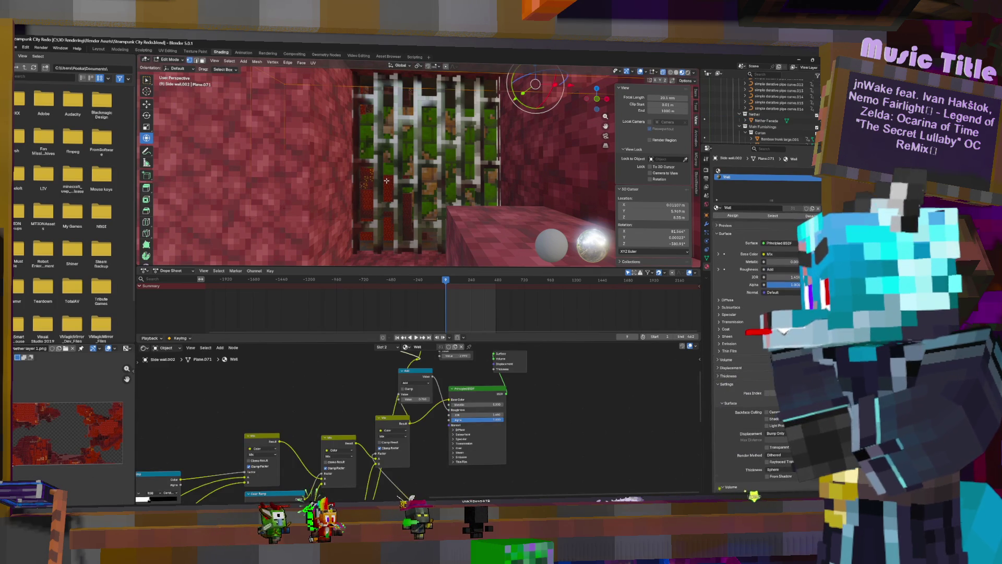
{"action": "left_click", "coordinate": [387, 183]}
Step: Shrink the facade's UV island to 0.5422 and shift it left, comparing in Object Mode
{"action": "key", "text": "Tab"}
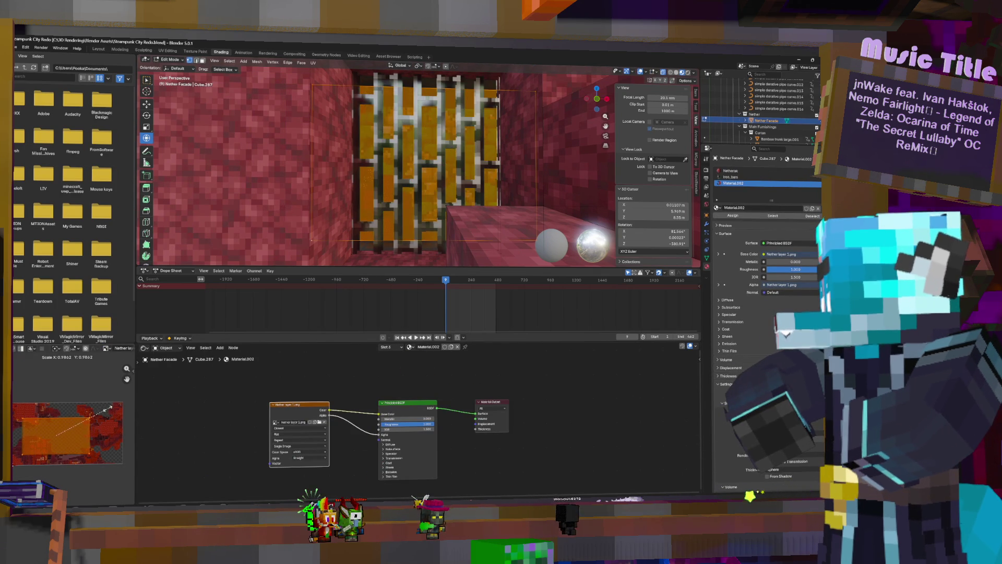
{"action": "left_click", "coordinate": [81, 415]}
{"action": "key", "text": "g"}
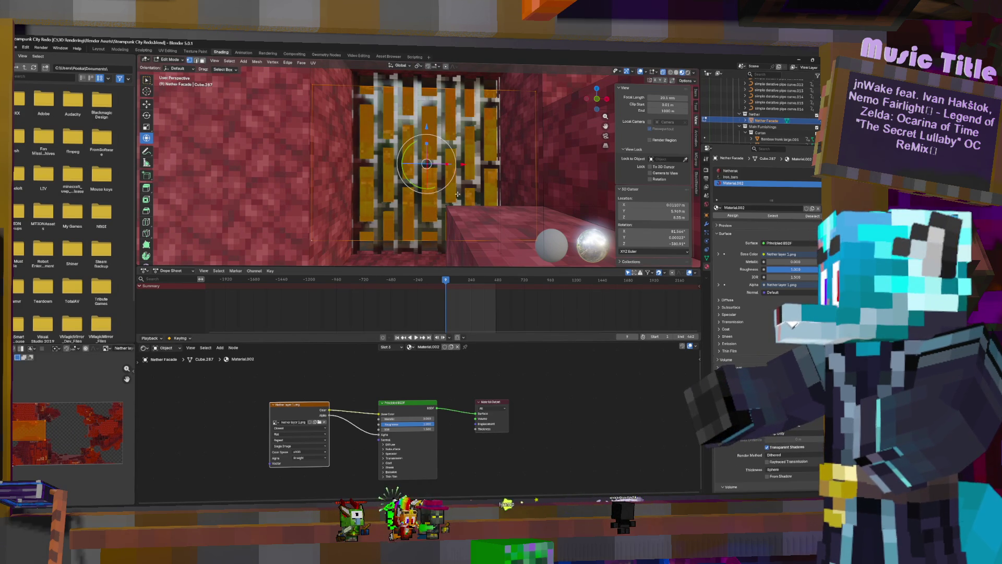
{"action": "key", "text": "Tab"}
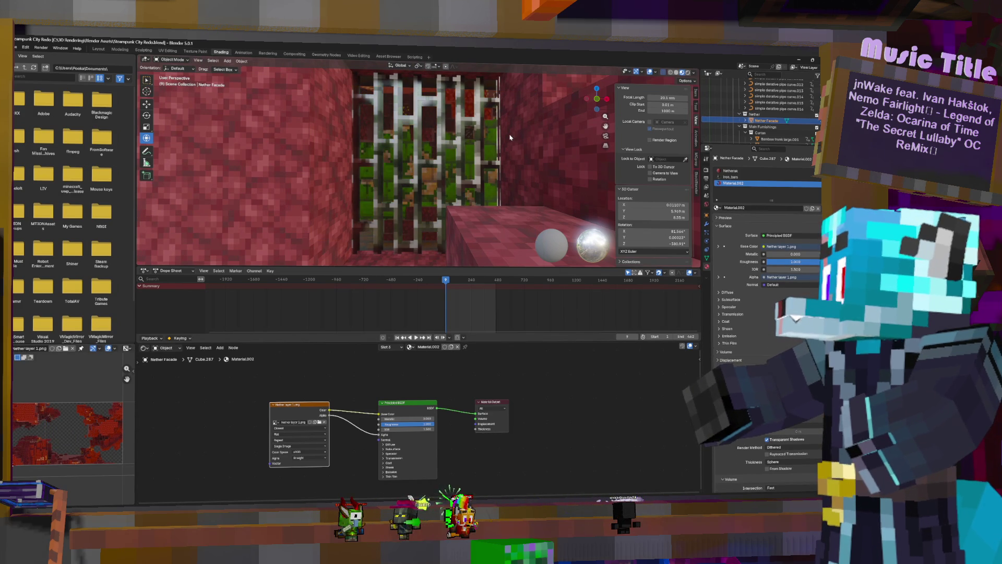
{"action": "key", "text": "Tab"}
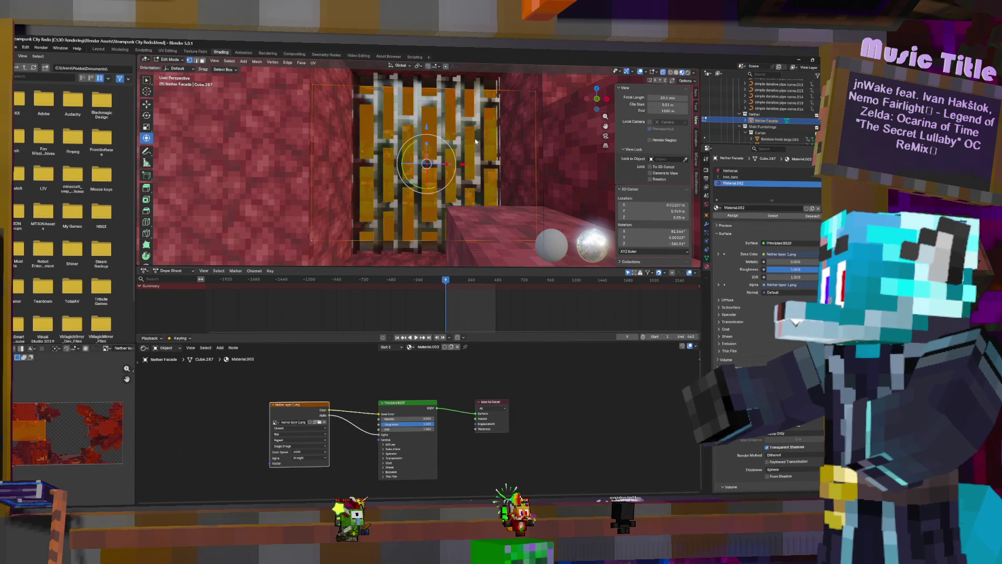
{"action": "key", "text": "Tab"}
{"action": "key", "text": "Tab"}
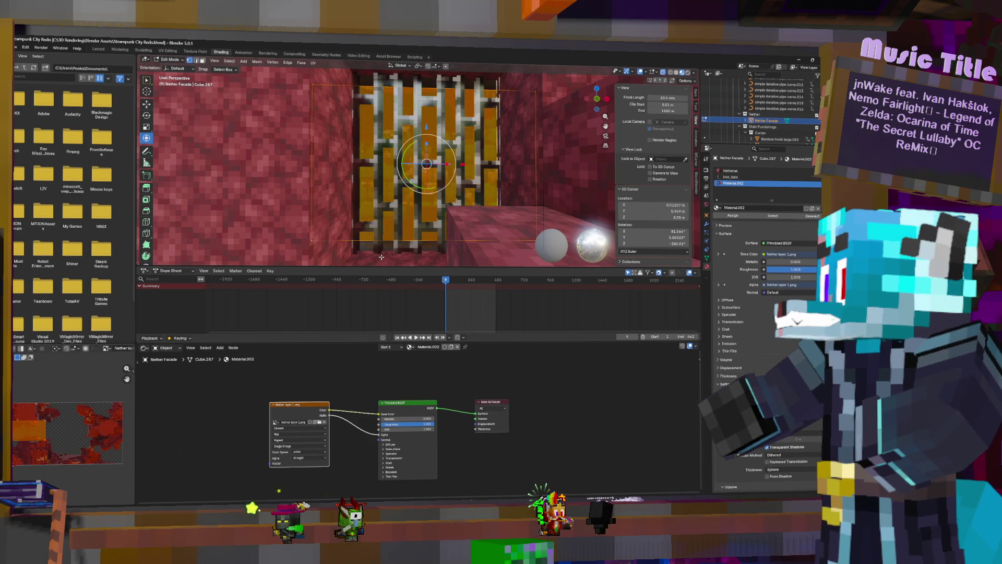
{"action": "key", "text": "Tab"}
Step: Move one vertex of the beige face down and to the left in the facade mesh
{"action": "left_click", "coordinate": [382, 261]}
{"action": "mouse_move", "coordinate": [382, 261]}
{"action": "middle_mouse_down"}
{"action": "mouse_move", "coordinate": [476, 226]}
{"action": "mouse_move", "coordinate": [464, 217]}
{"action": "mouse_move", "coordinate": [424, 227]}
{"action": "middle_mouse_up"}
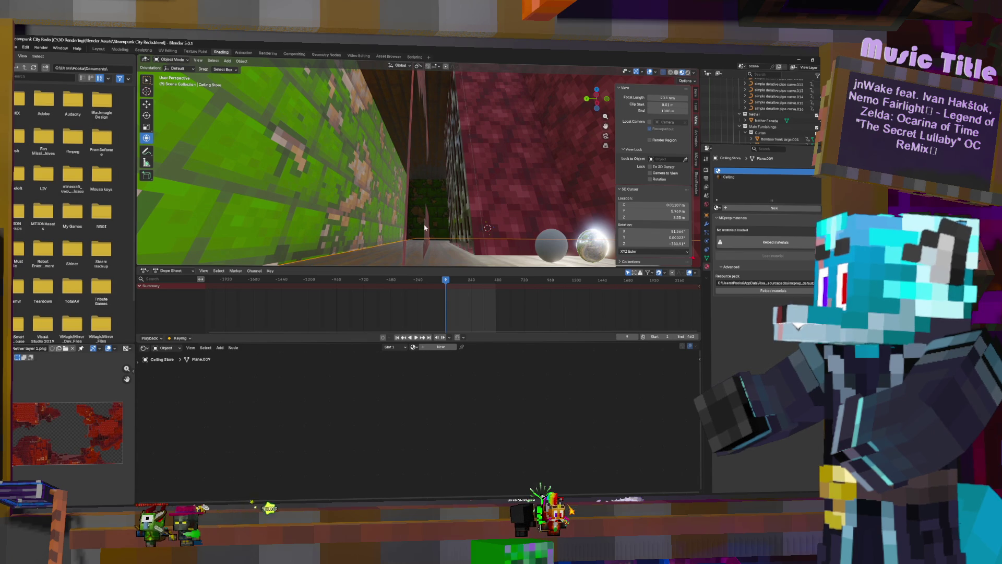
{"action": "left_click", "coordinate": [506, 170]}
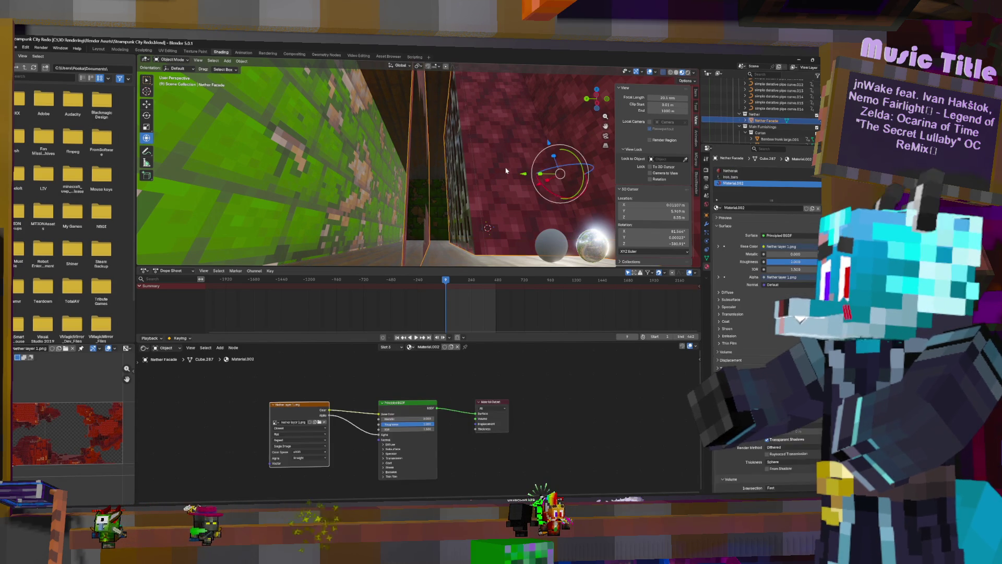
{"action": "key", "text": "Tab"}
{"action": "middle_click_drag", "start_coordinate": [506, 173], "coordinate": [502, 192]}
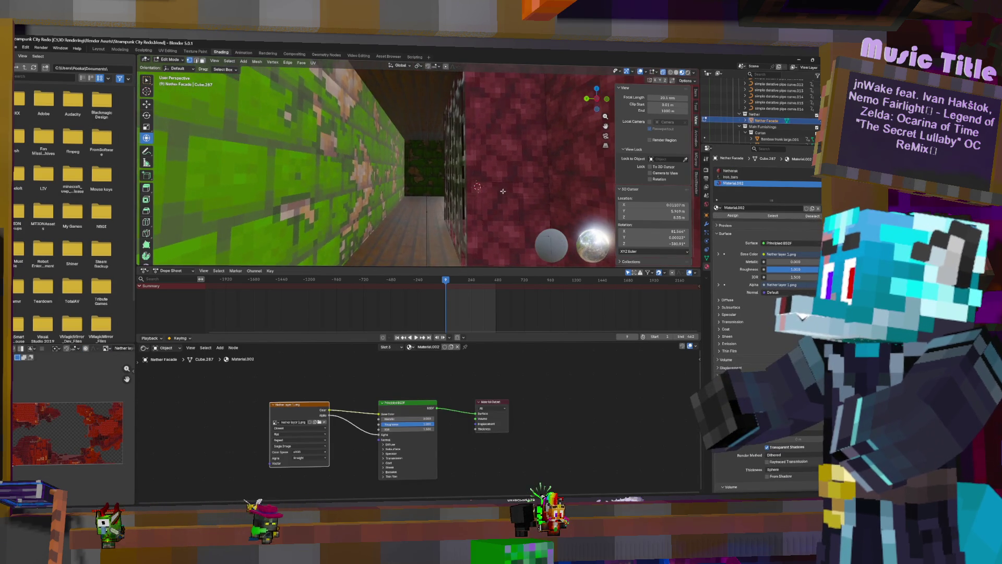
{"action": "scroll", "coordinate": [502, 192], "scroll_direction": "up", "scroll_amount": 4}
{"action": "left_click", "coordinate": [458, 82]}
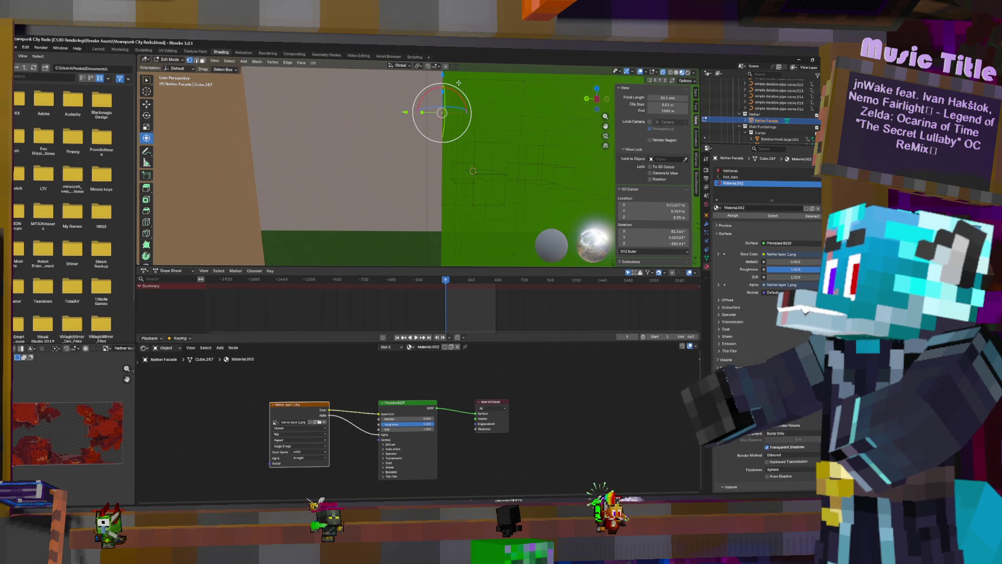
{"action": "left_click_drag", "start_coordinate": [443, 112], "coordinate": [463, 219]}
{"action": "mouse_move", "coordinate": [464, 218]}
{"action": "middle_mouse_down"}
{"action": "mouse_move", "coordinate": [483, 193]}
{"action": "mouse_move", "coordinate": [444, 170]}
{"action": "mouse_move", "coordinate": [521, 169]}
{"action": "mouse_move", "coordinate": [469, 160]}
{"action": "mouse_move", "coordinate": [421, 248]}
{"action": "middle_mouse_up"}
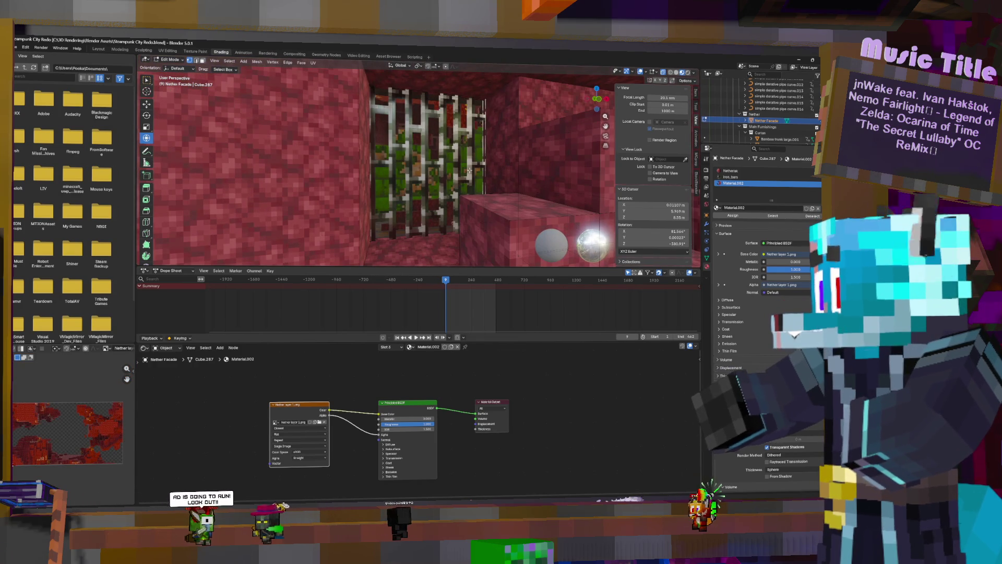
Step: Add a plane at the floor spot and give it a new Material.003
{"action": "right_click", "coordinate": [421, 248], "text": "shift"}
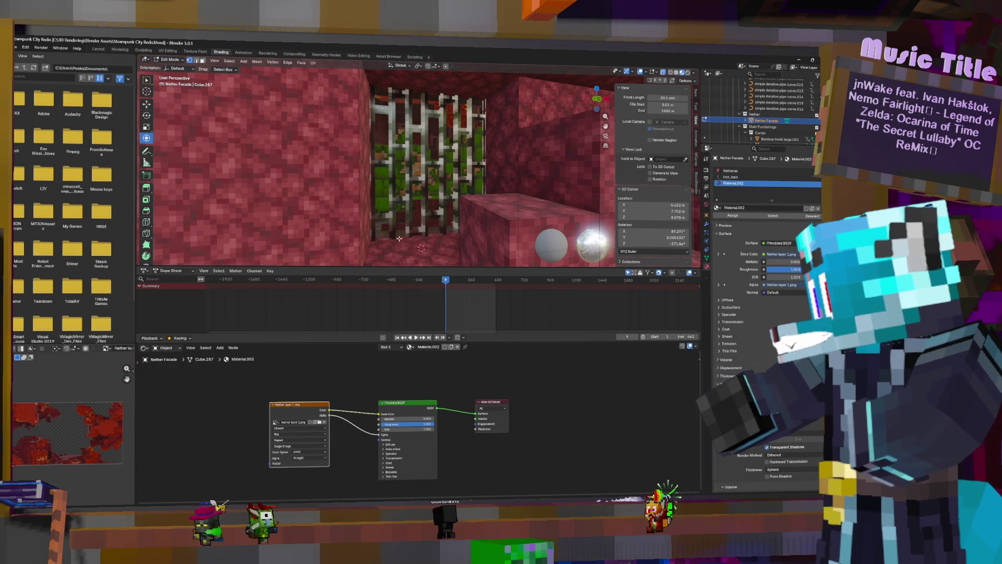
{"action": "key", "text": "shift+a"}
{"action": "left_click", "coordinate": [377, 236]}
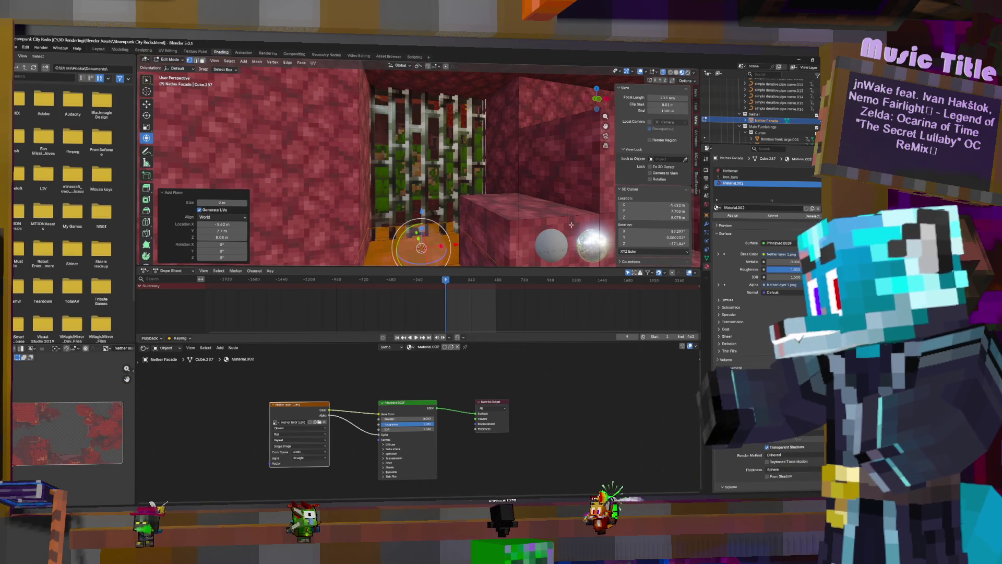
{"action": "left_click", "coordinate": [818, 171]}
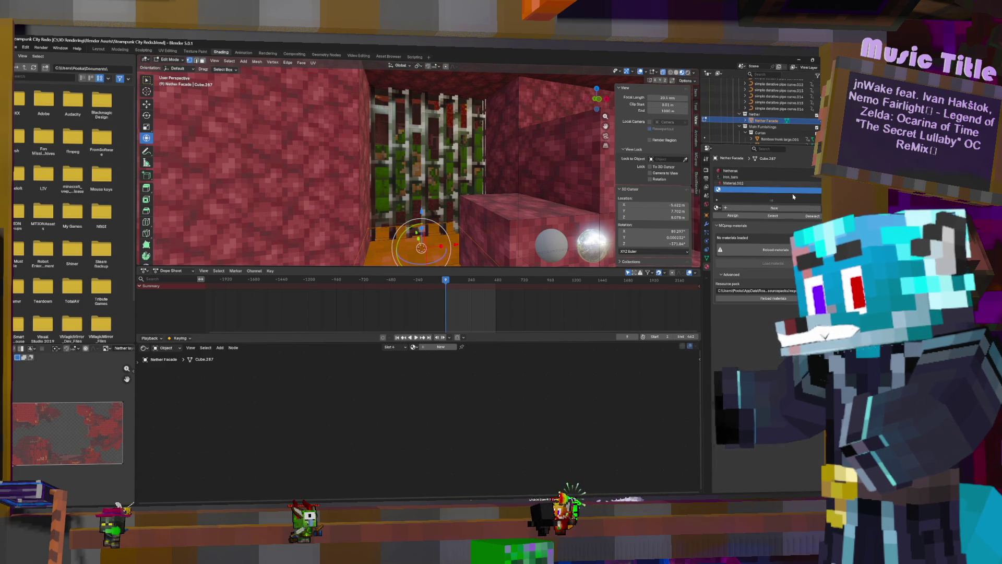
{"action": "left_click", "coordinate": [753, 209]}
{"action": "left_click", "coordinate": [783, 254]}
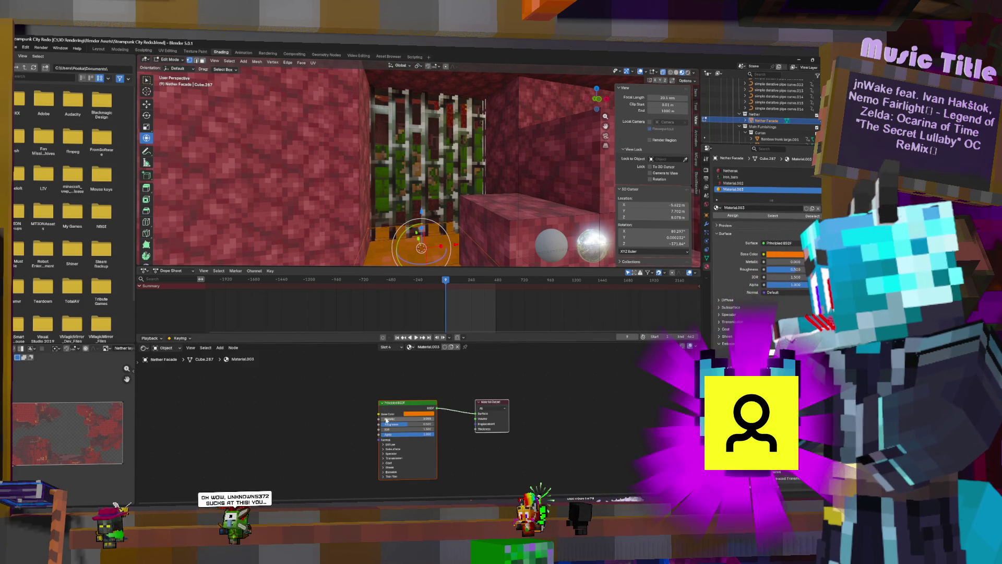
Step: Connect an Attribute node to Material.003's Base Color
{"action": "left_click_drag", "start_coordinate": [379, 414], "coordinate": [230, 431]}
{"action": "key", "text": "Down"}
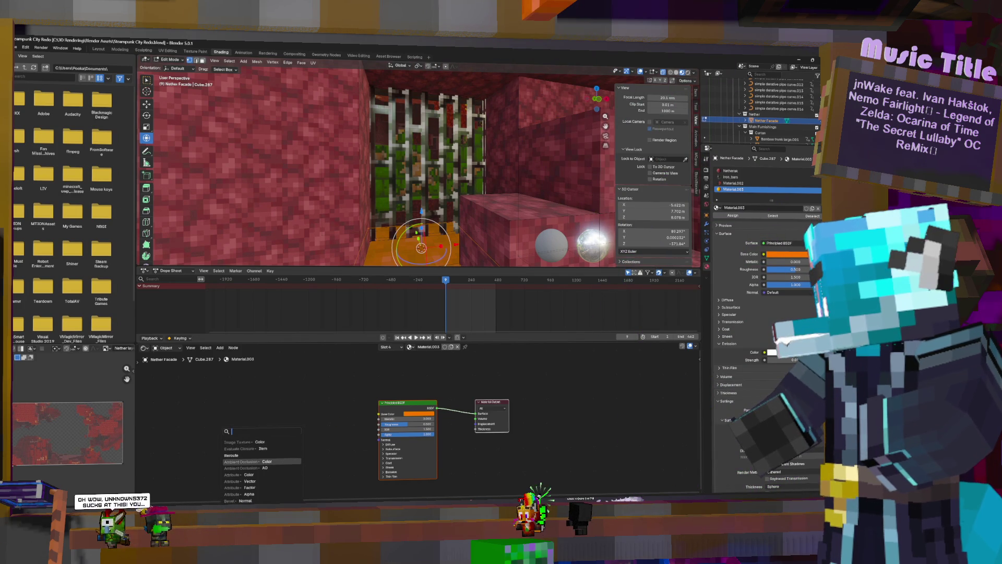
{"action": "key", "text": "Up"}
{"action": "key", "text": "Up"}
{"action": "key", "text": "Up"}
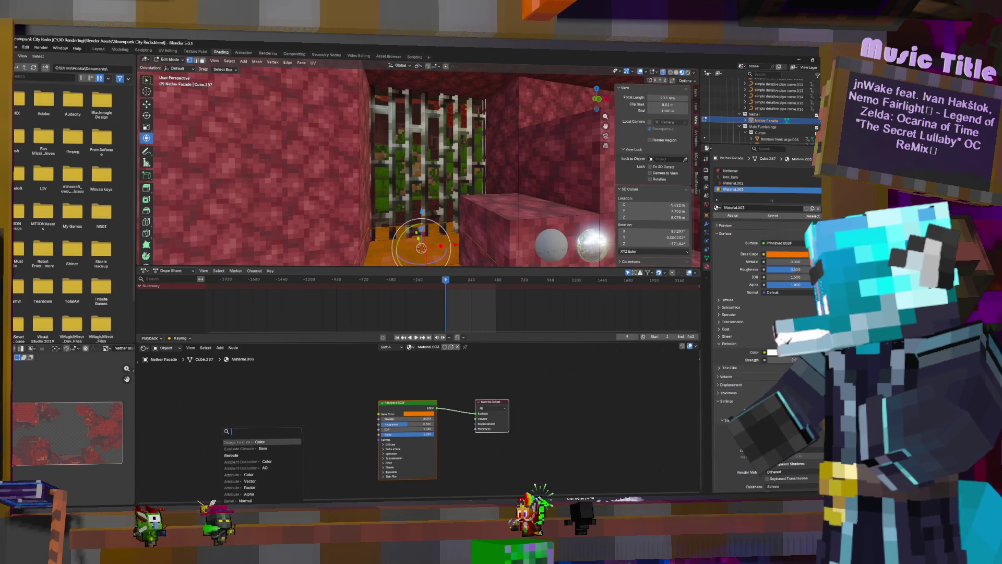
{"action": "key", "text": "Down"}
{"action": "key", "text": "Down"}
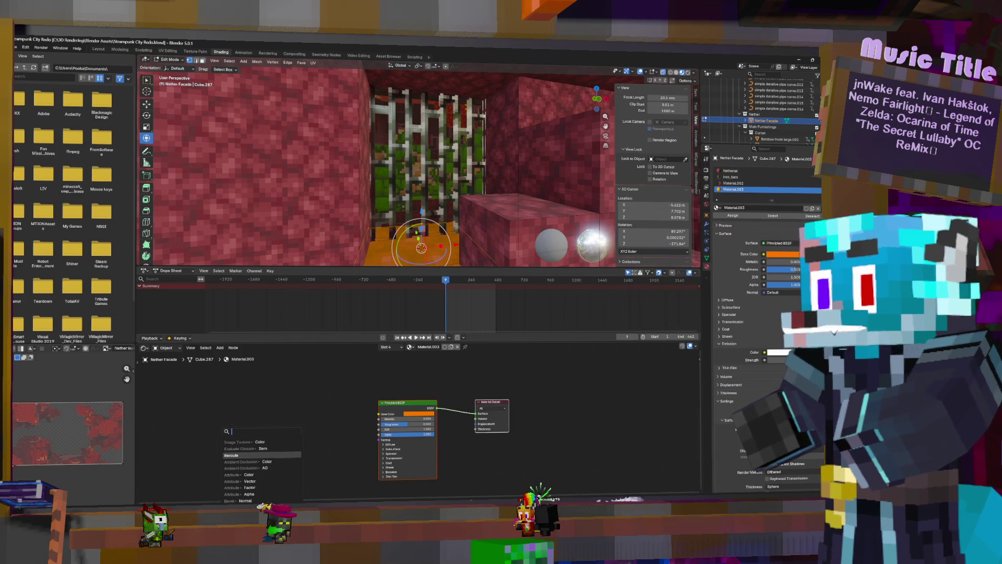
{"action": "type", "text": "rgb"}
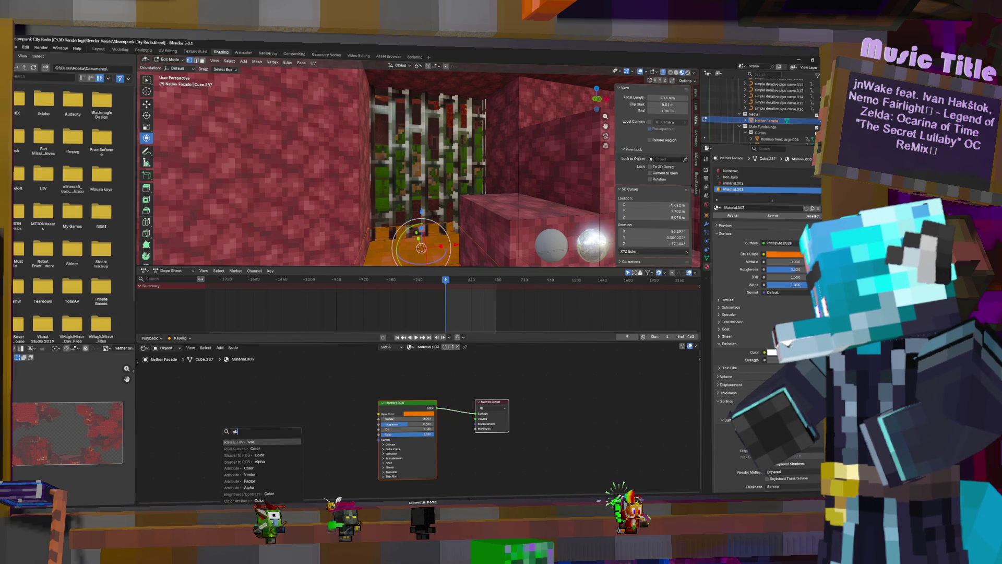
{"action": "key", "text": "Down"}
{"action": "key", "text": "Down"}
{"action": "key", "text": "Down"}
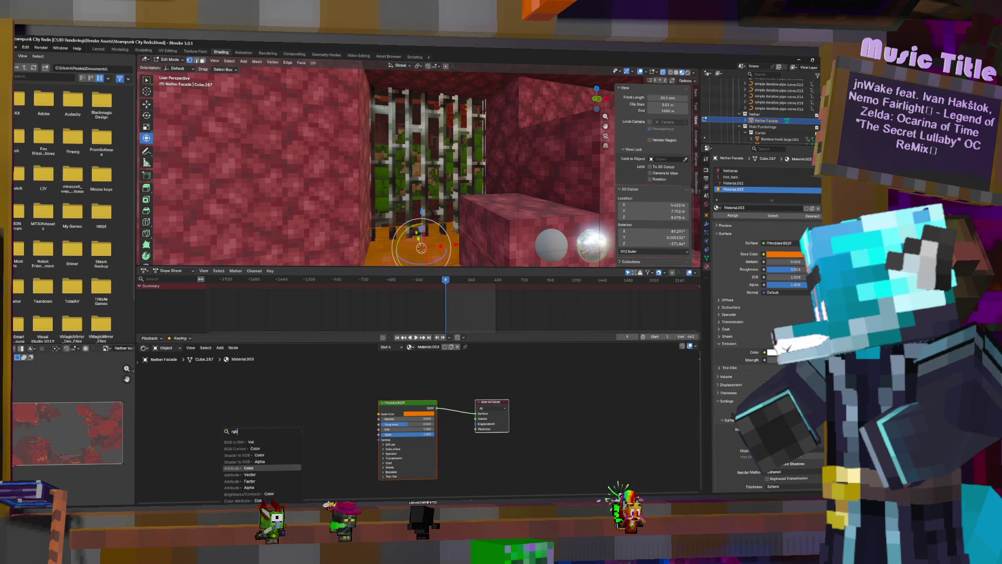
{"action": "key", "text": "Return"}
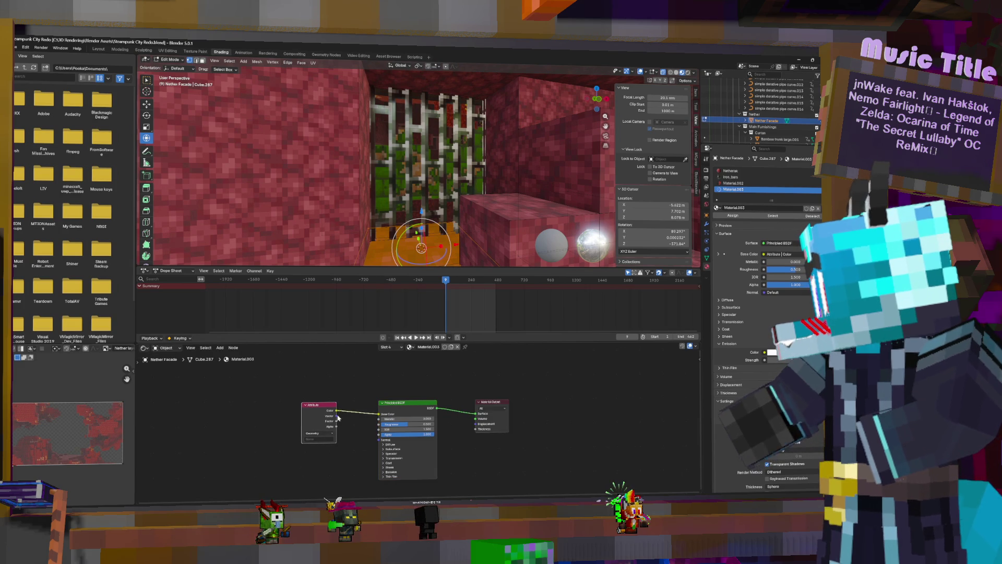
Step: Replace the Attribute node with a Color node on Base Color and assign Material.003 to the fire faces
{"action": "key", "text": "x"}
{"action": "key", "text": "shift+a"}
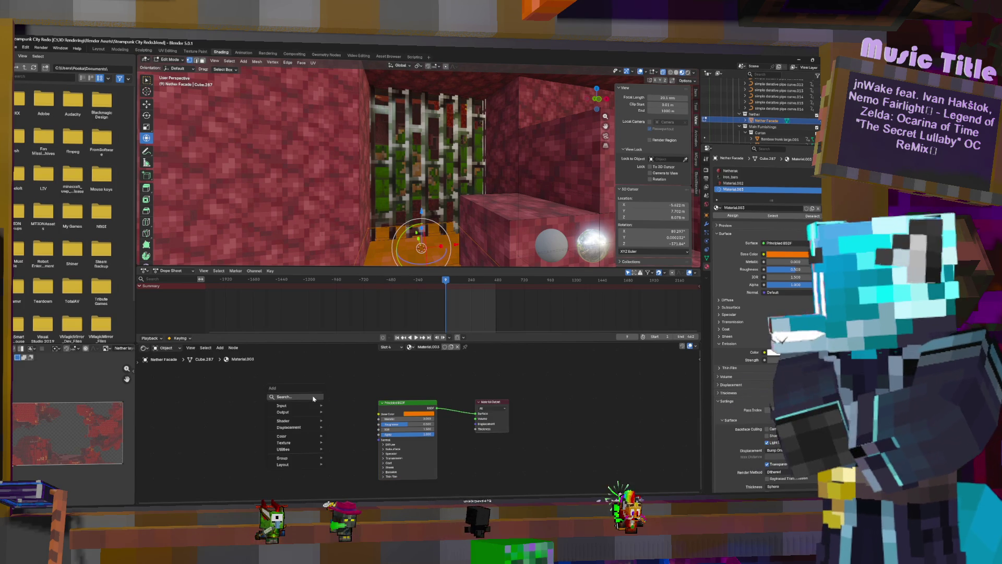
{"action": "type", "text": "colo"}
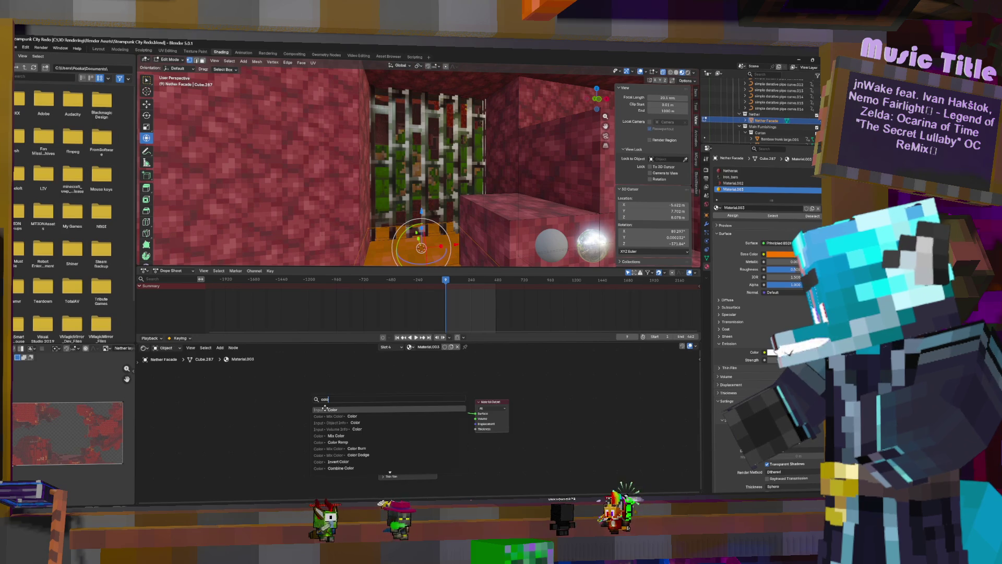
{"action": "left_click", "coordinate": [325, 409]}
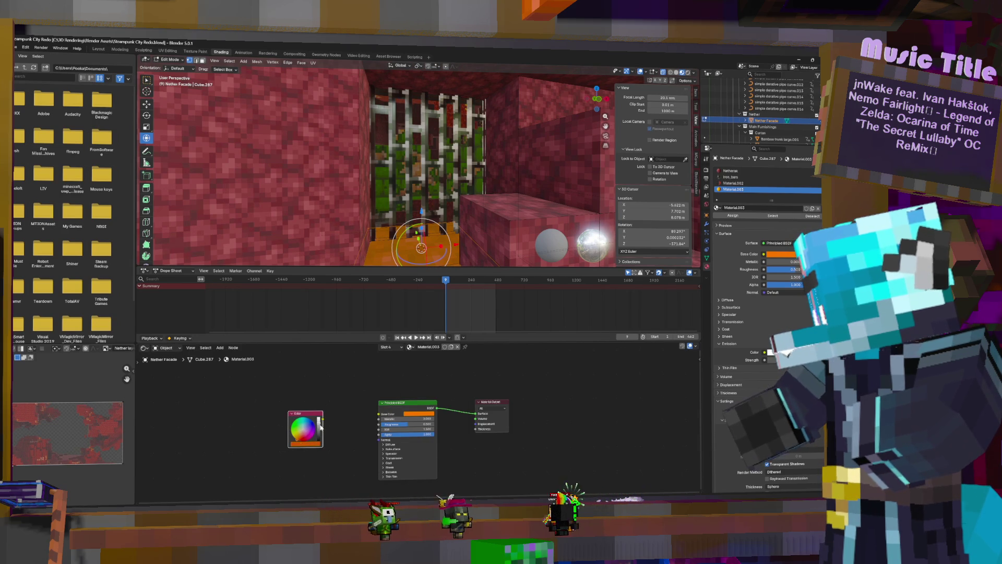
{"action": "mouse_move", "coordinate": [323, 418]}
{"action": "left_mouse_down"}
{"action": "mouse_move", "coordinate": [378, 414]}
{"action": "mouse_move", "coordinate": [379, 477]}
{"action": "left_mouse_up"}
{"action": "left_click", "coordinate": [383, 472]}
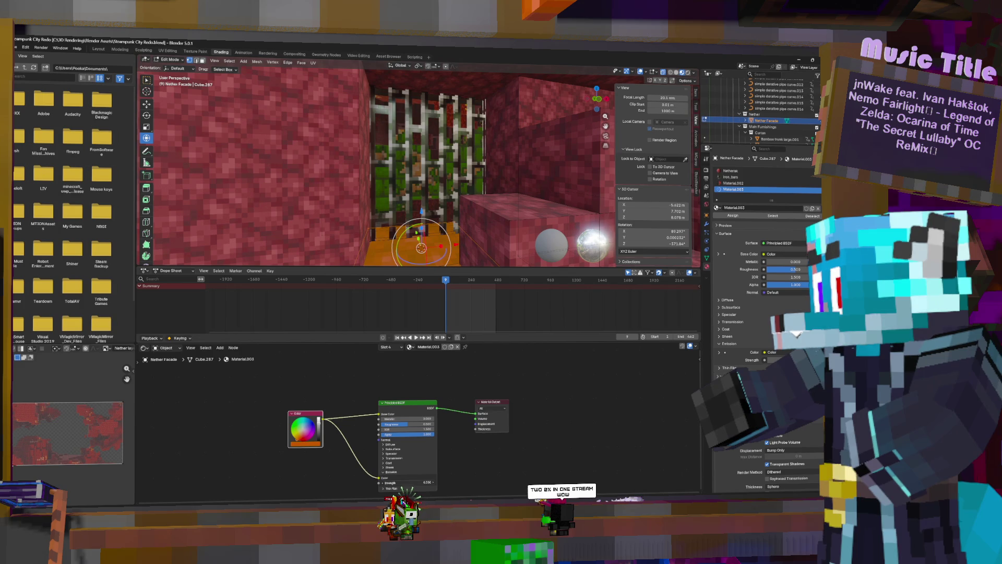
{"action": "left_click", "coordinate": [742, 216]}
Step: Lower the orange fire faces slightly along Z and move them sideways
{"action": "key", "text": "g"}
{"action": "key", "text": "z"}
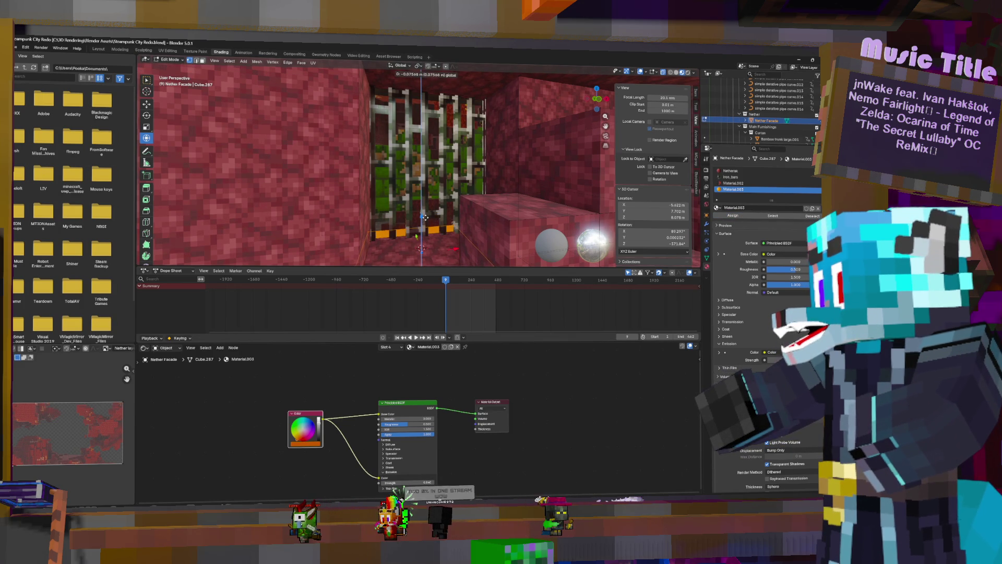
{"action": "left_click", "coordinate": [435, 238]}
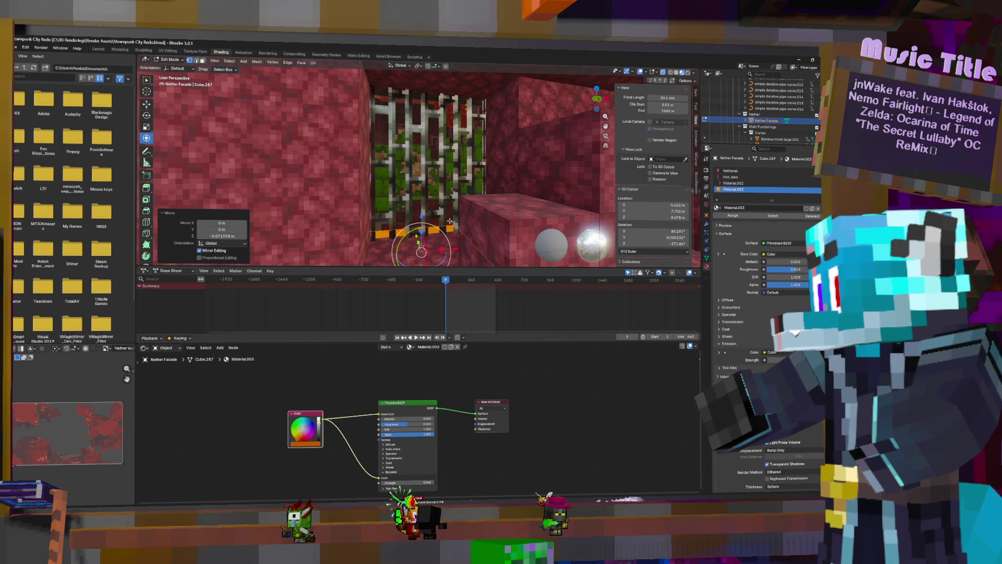
{"action": "key", "text": "g"}
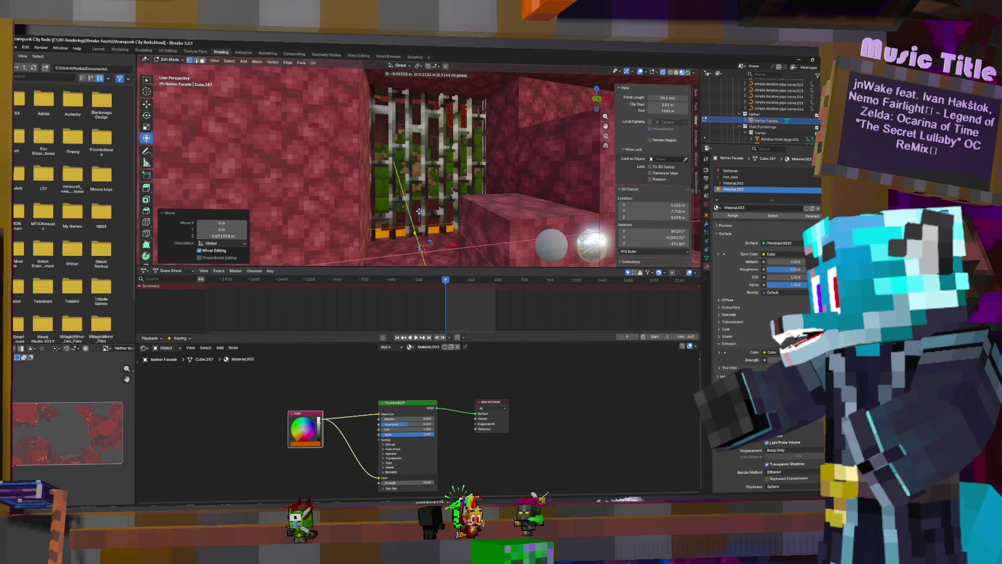
{"action": "left_click", "coordinate": [417, 197]}
{"action": "middle_click_drag", "start_coordinate": [416, 197], "coordinate": [426, 212]}
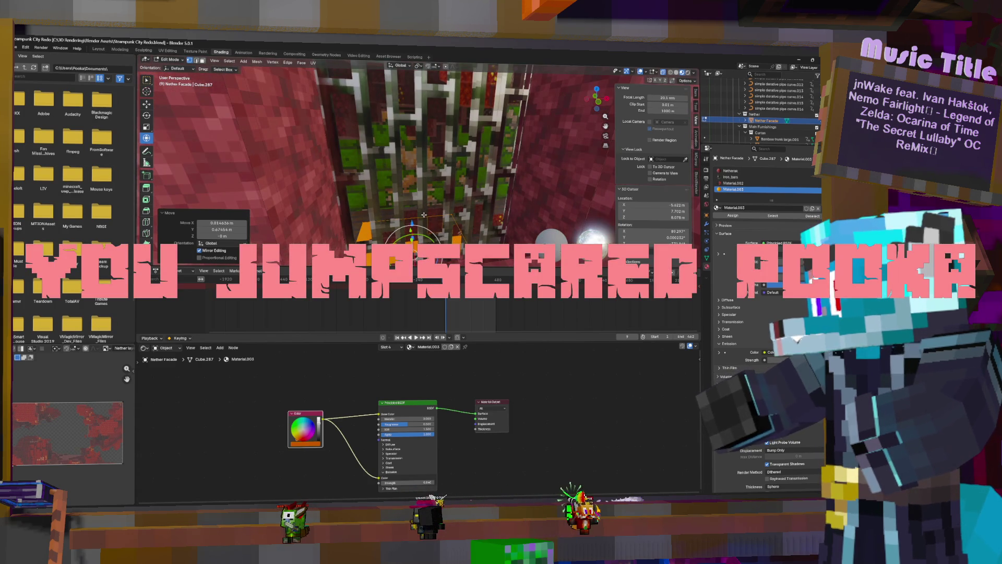
Step: Widen the fire faces along X to 1.395, shifting them sideways along X
{"action": "key", "text": "s"}
{"action": "key", "text": "x"}
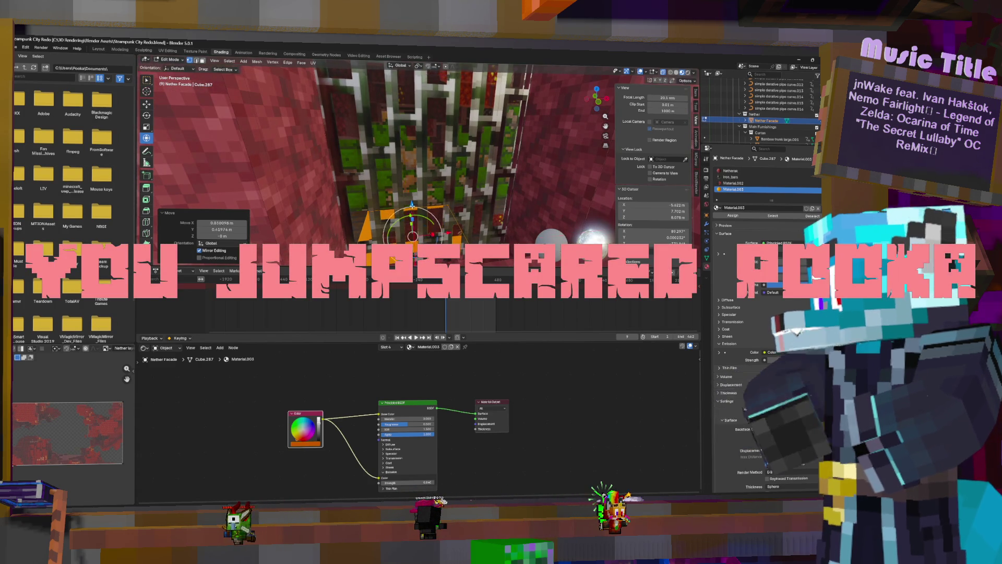
{"action": "left_click", "coordinate": [488, 219]}
{"action": "middle_click_drag", "start_coordinate": [488, 219], "coordinate": [462, 211]}
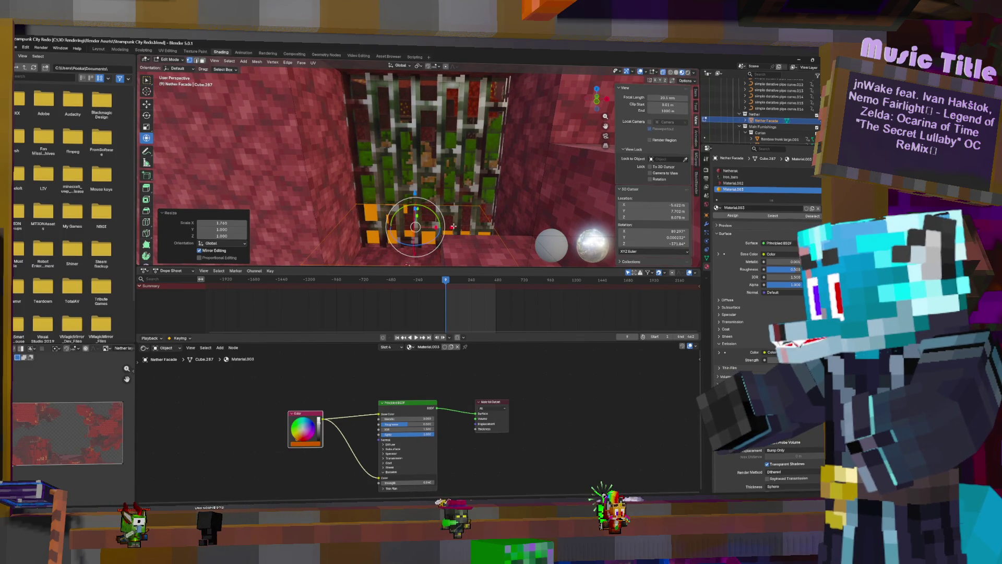
{"action": "key", "text": "g"}
{"action": "key", "text": "x"}
{"action": "left_click", "coordinate": [449, 228]}
{"action": "key", "text": "s"}
{"action": "key", "text": "x"}
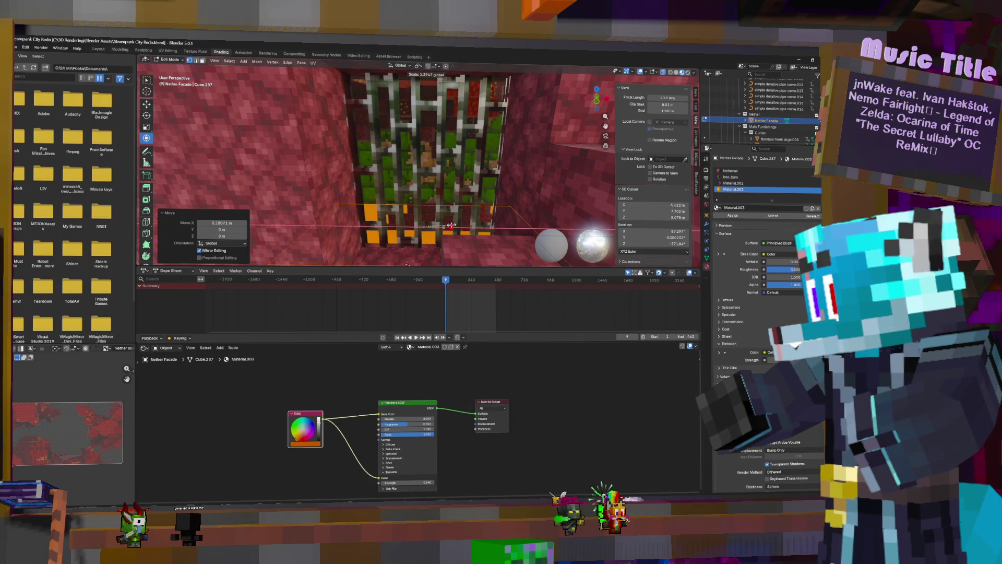
{"action": "left_click", "coordinate": [448, 226]}
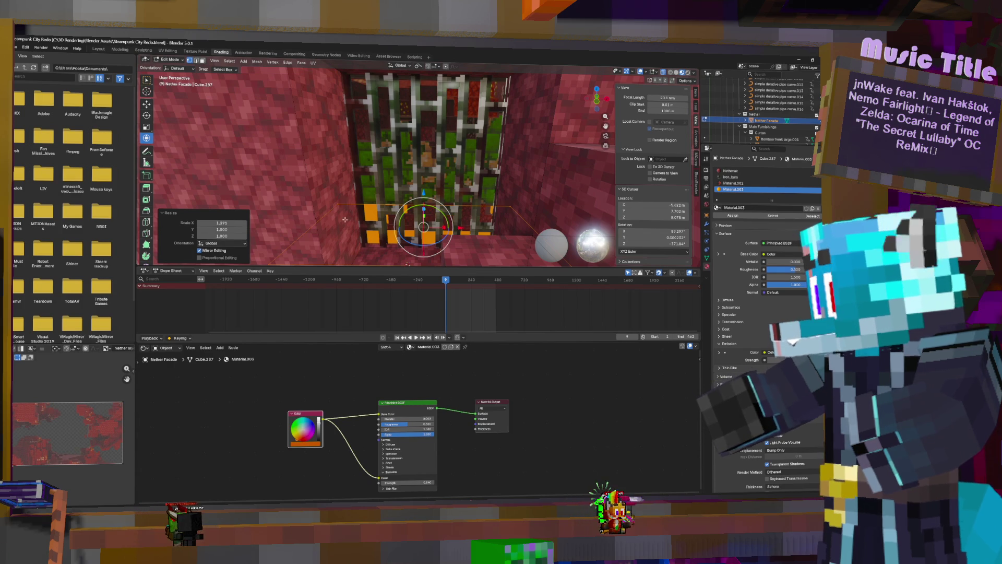
{"action": "scroll", "coordinate": [386, 245], "scroll_direction": "down", "scroll_amount": 3}
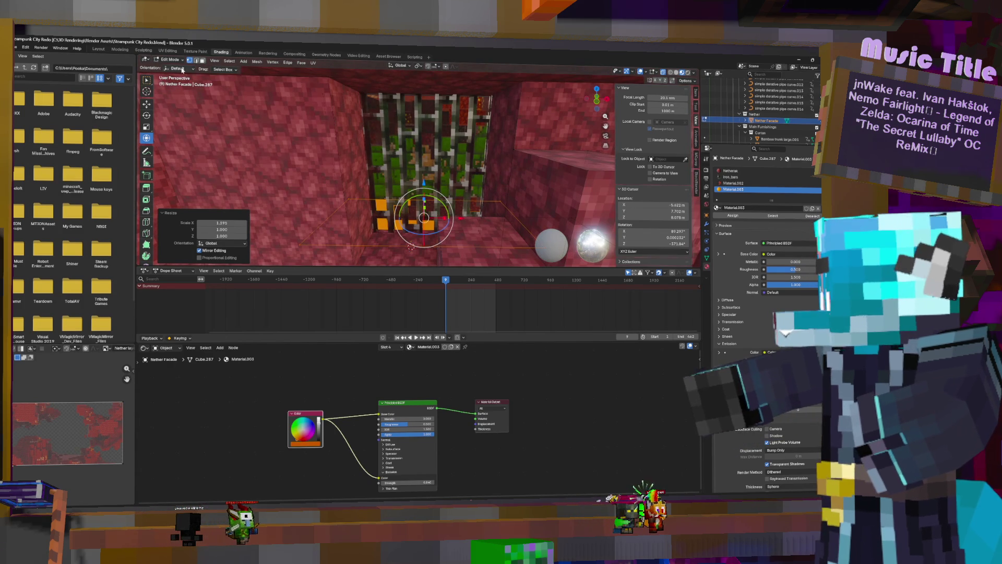
Step: Extrude the fire faces 3.02 m straight up and return to Object Mode
{"action": "left_click", "coordinate": [197, 61]}
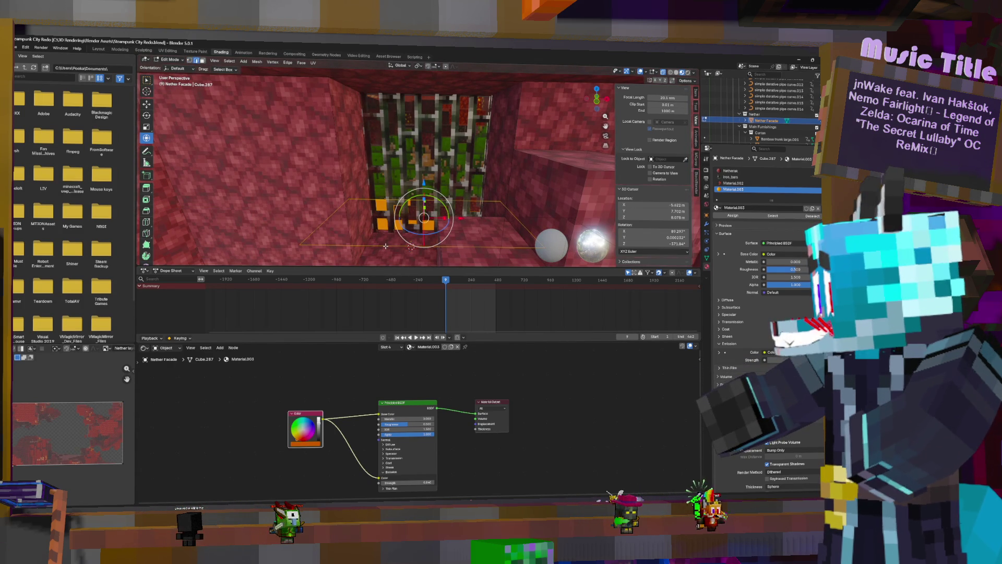
{"action": "key", "text": "g"}
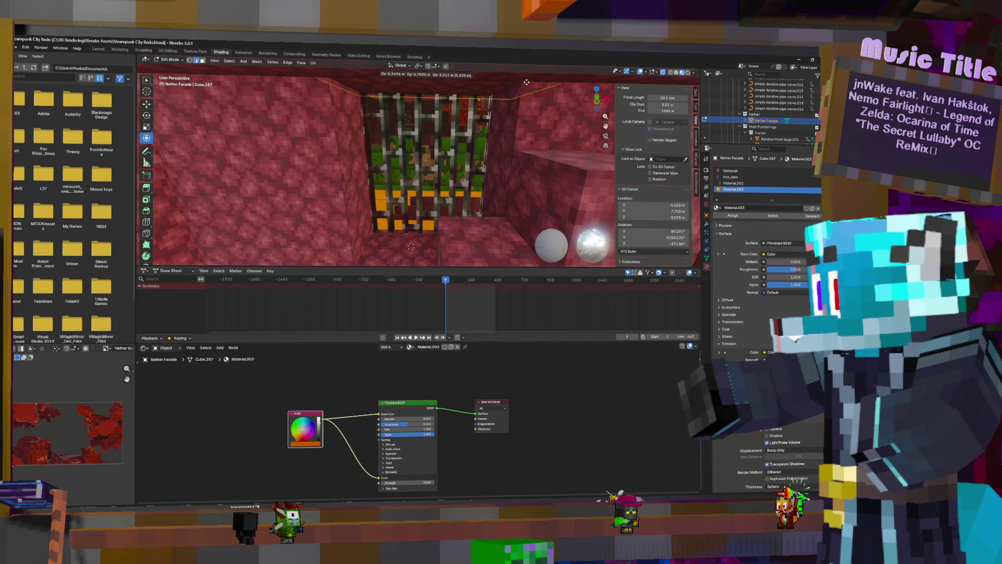
{"action": "key", "text": "z"}
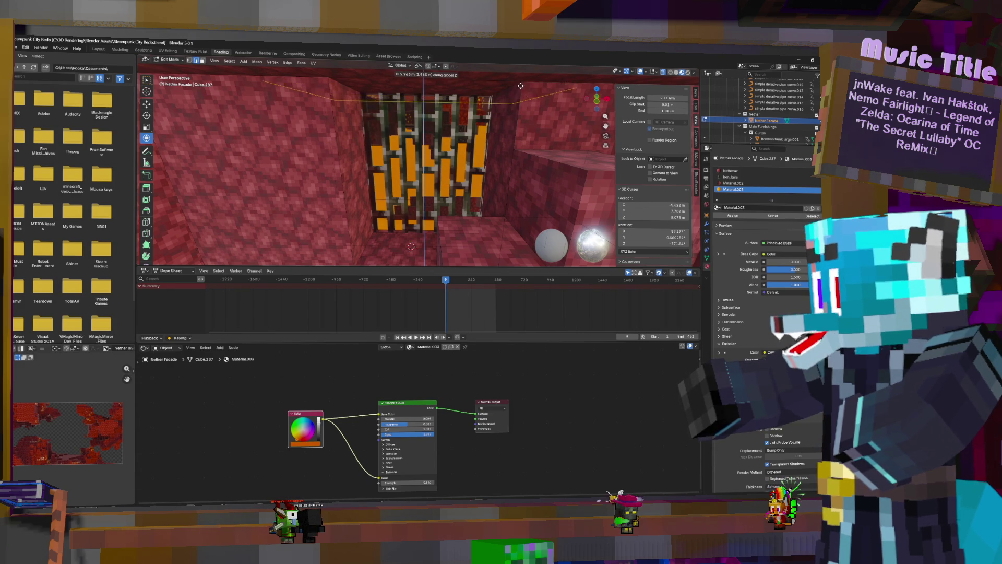
{"action": "left_click", "coordinate": [519, 88]}
{"action": "scroll", "coordinate": [515, 107], "scroll_direction": "up", "scroll_amount": 5}
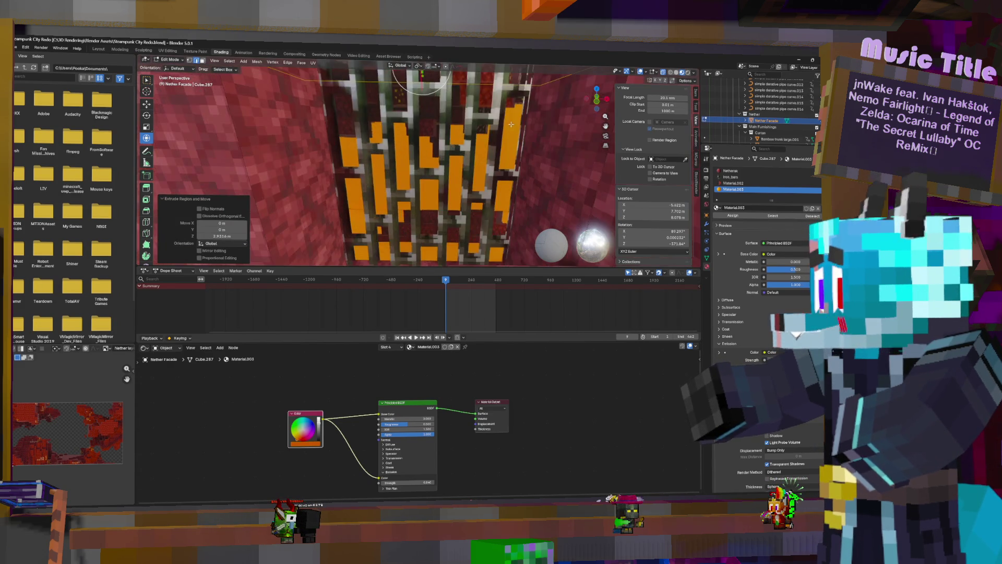
{"action": "mouse_move", "coordinate": [516, 107]}
{"action": "middle_mouse_down"}
{"action": "mouse_move", "coordinate": [586, 129]}
{"action": "mouse_move", "coordinate": [505, 126]}
{"action": "middle_mouse_up"}
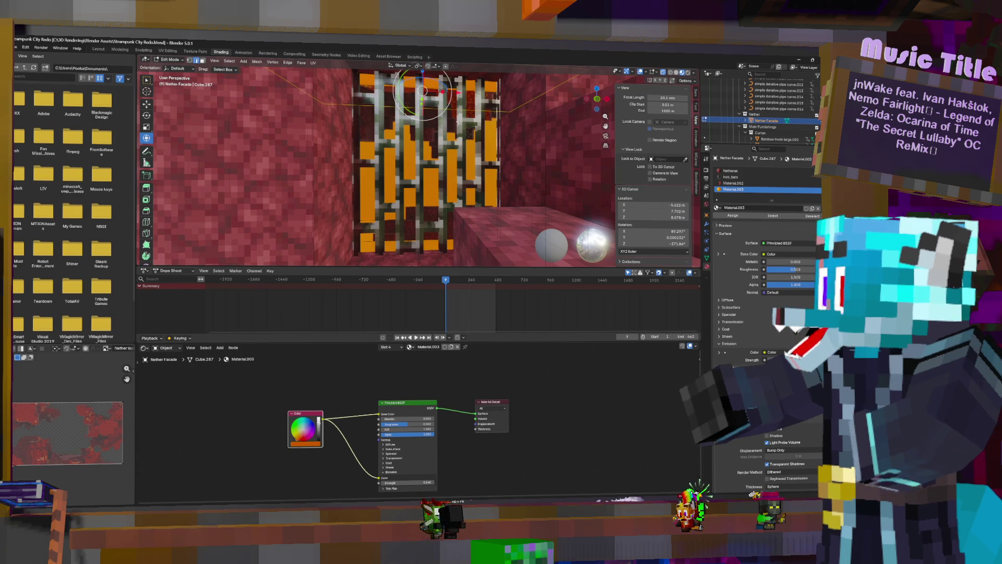
{"action": "key", "text": "Tab"}
{"action": "middle_click_drag", "start_coordinate": [465, 134], "coordinate": [484, 159]}
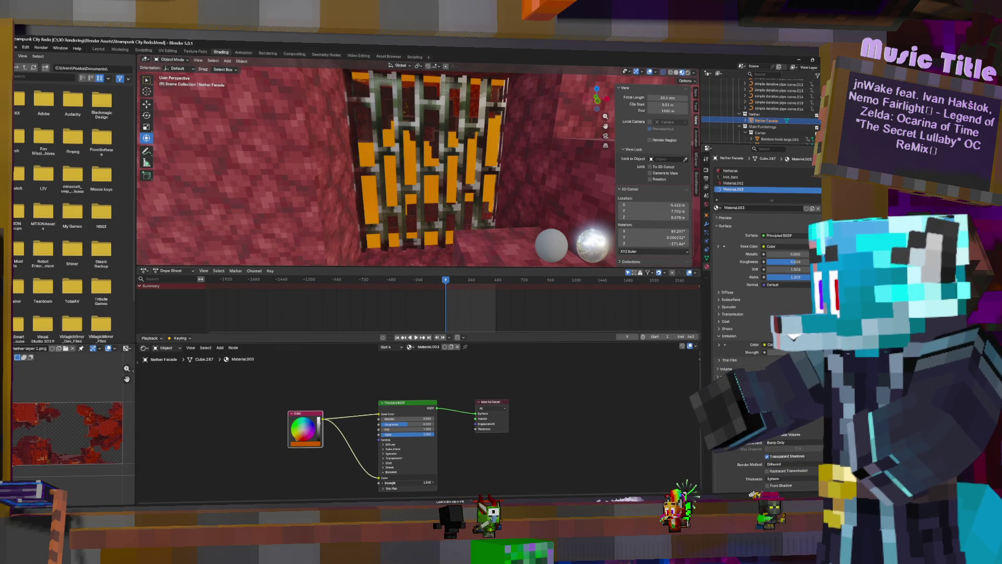
Step: Inspect the grate parts' materials in Edit Mode, then select every face using Material.002
{"action": "middle_click_drag", "start_coordinate": [425, 234], "coordinate": [435, 244]}
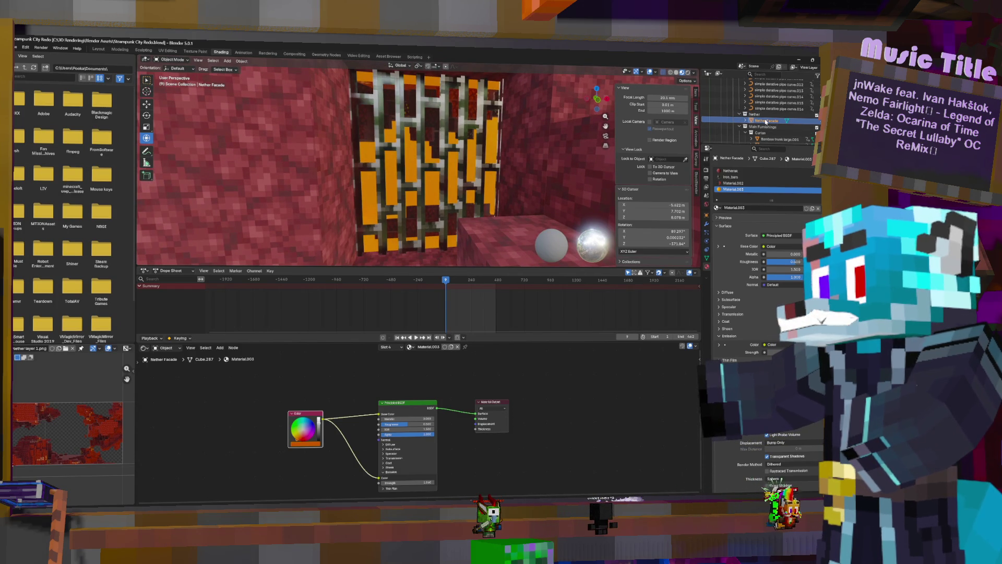
{"action": "key", "text": "Tab"}
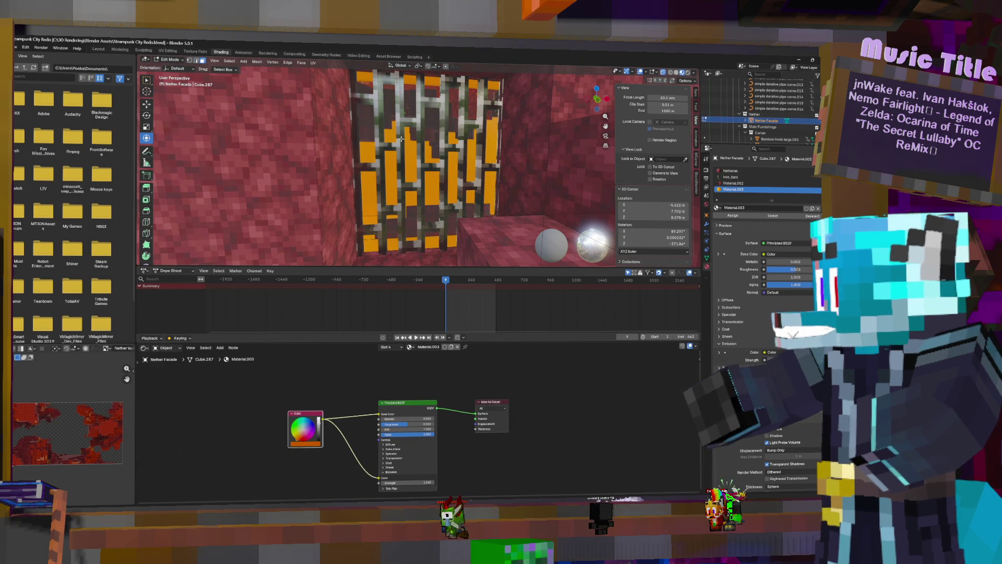
{"action": "left_click", "coordinate": [426, 156]}
{"action": "left_click", "coordinate": [419, 160]}
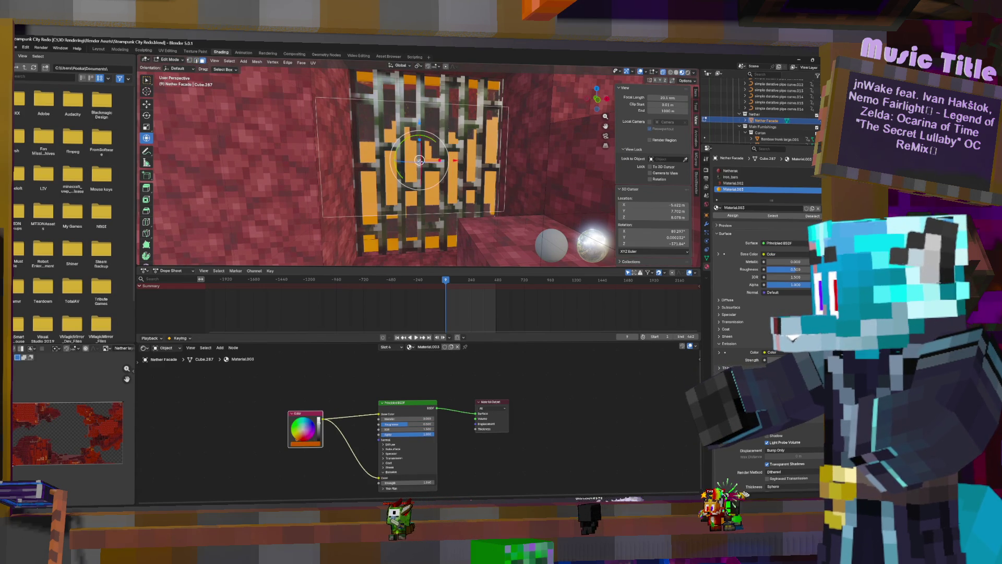
{"action": "left_click", "coordinate": [419, 161]}
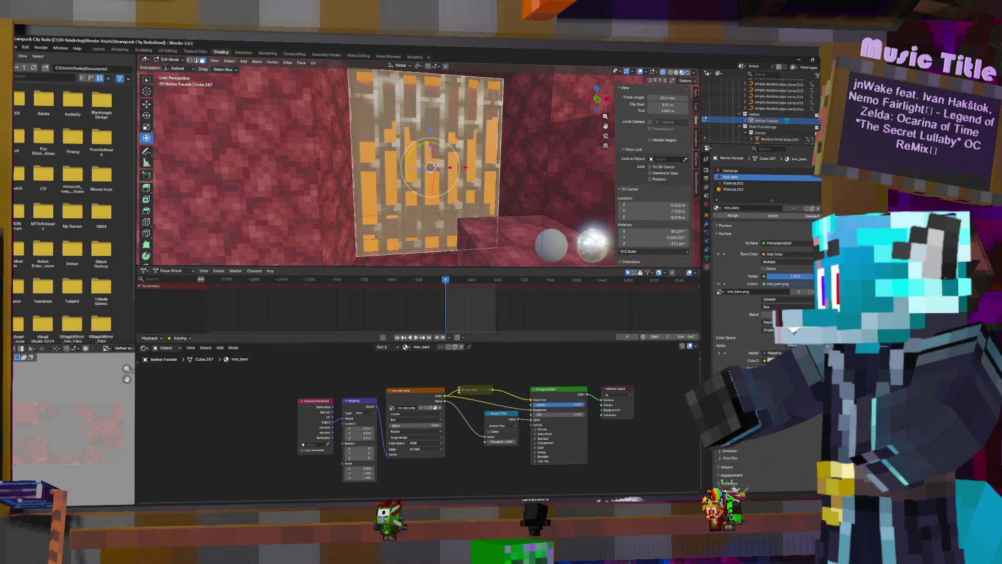
{"action": "left_click", "coordinate": [419, 161]}
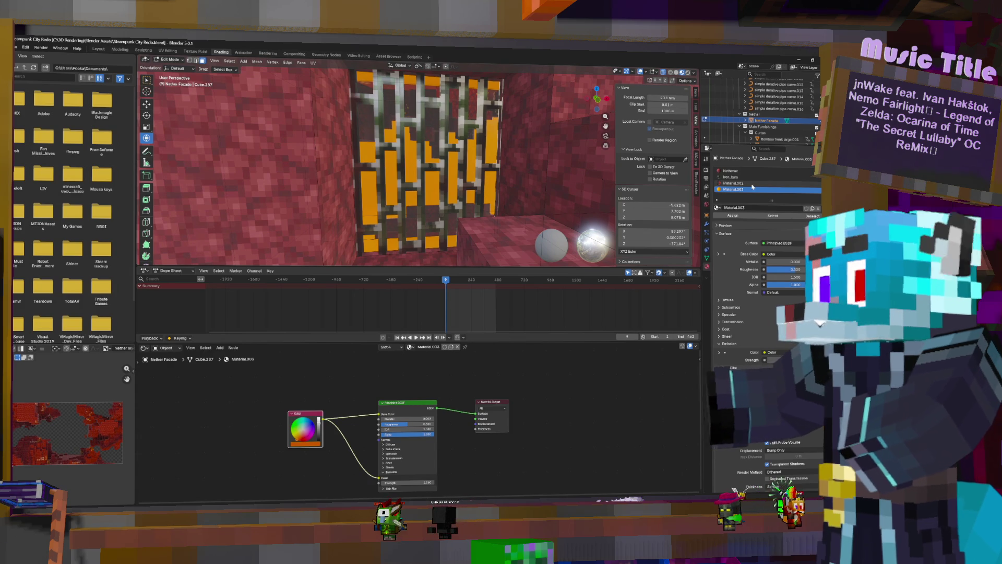
{"action": "left_click", "coordinate": [750, 184]}
{"action": "left_click", "coordinate": [766, 216]}
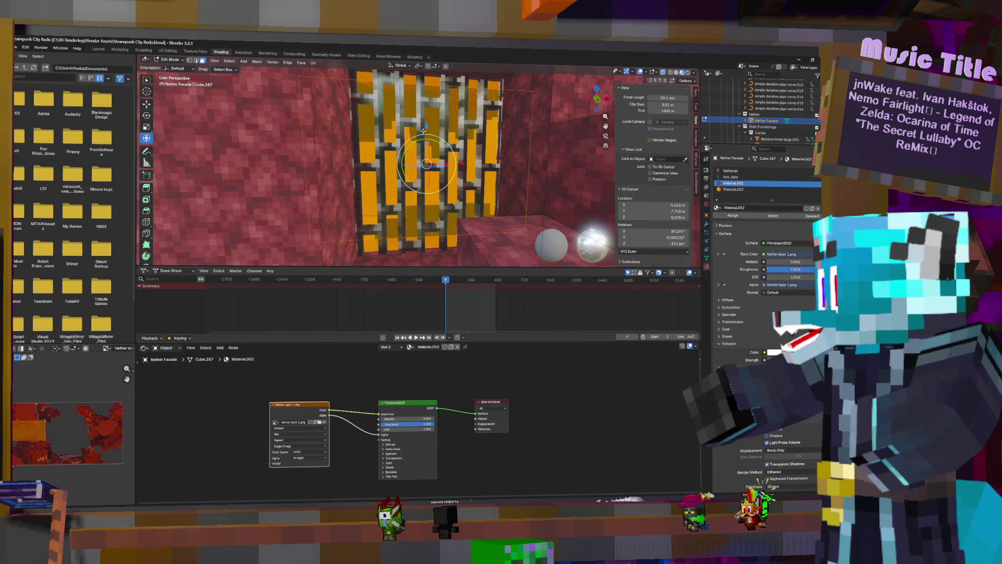
Step: Duplicate the Material.002 faces and shift the copy 0.908 m along the Y axis
{"action": "key", "text": "g"}
{"action": "key", "text": "Escape"}
{"action": "key", "text": "KP_Decimal"}
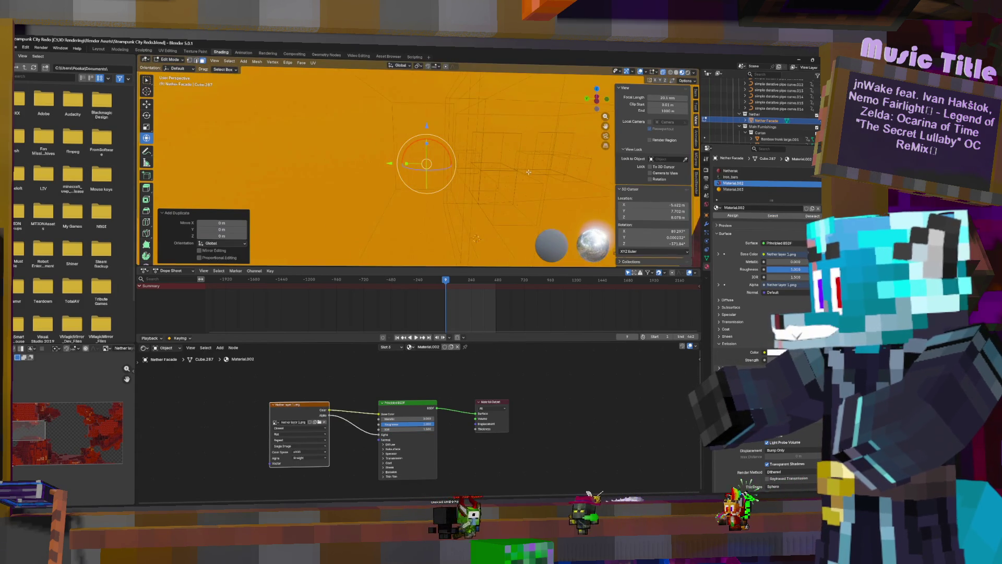
{"action": "middle_click_drag", "start_coordinate": [514, 169], "coordinate": [503, 171]}
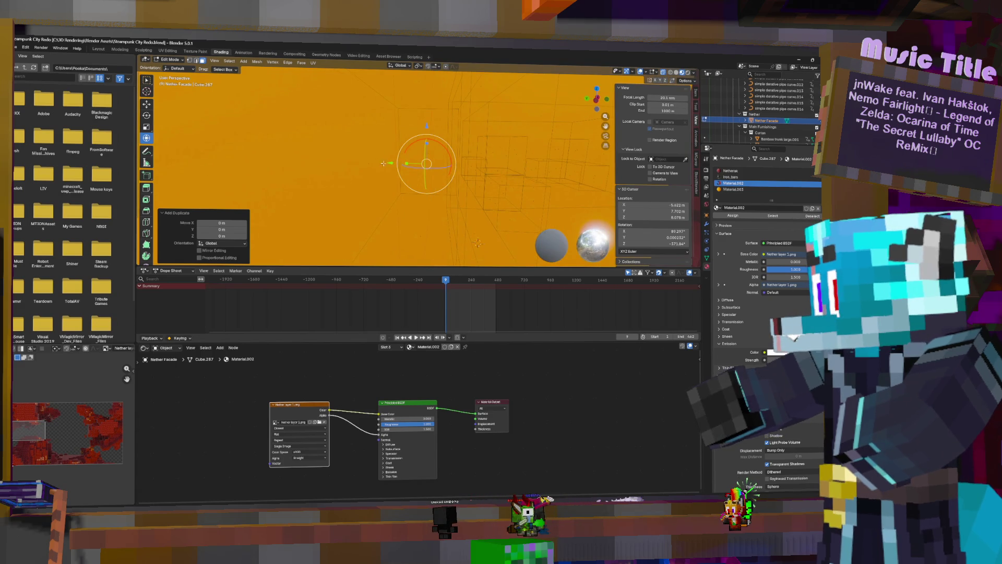
{"action": "key", "text": "g"}
{"action": "key", "text": "y"}
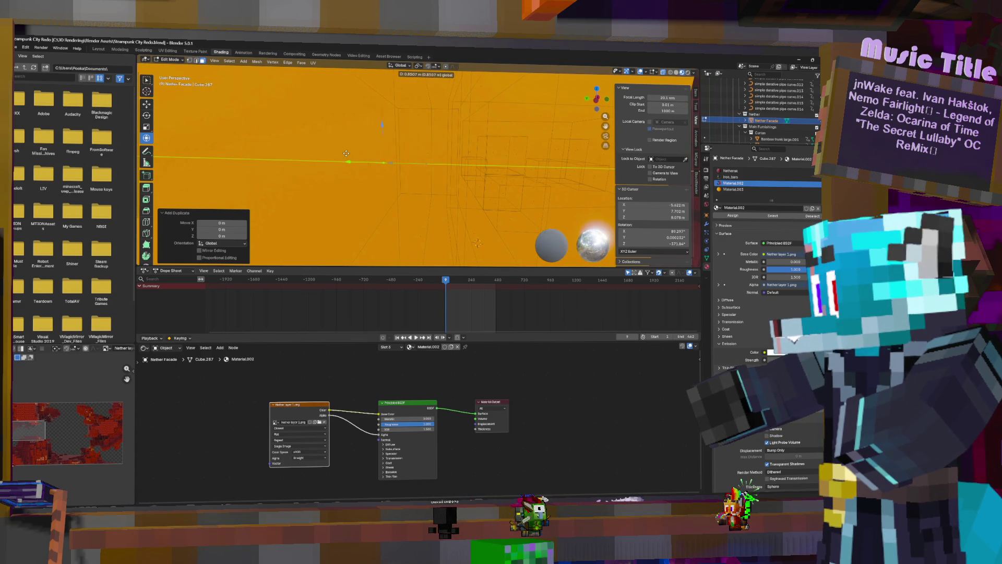
{"action": "left_click", "coordinate": [344, 152]}
{"action": "scroll", "coordinate": [418, 157], "scroll_direction": "down", "scroll_amount": 5}
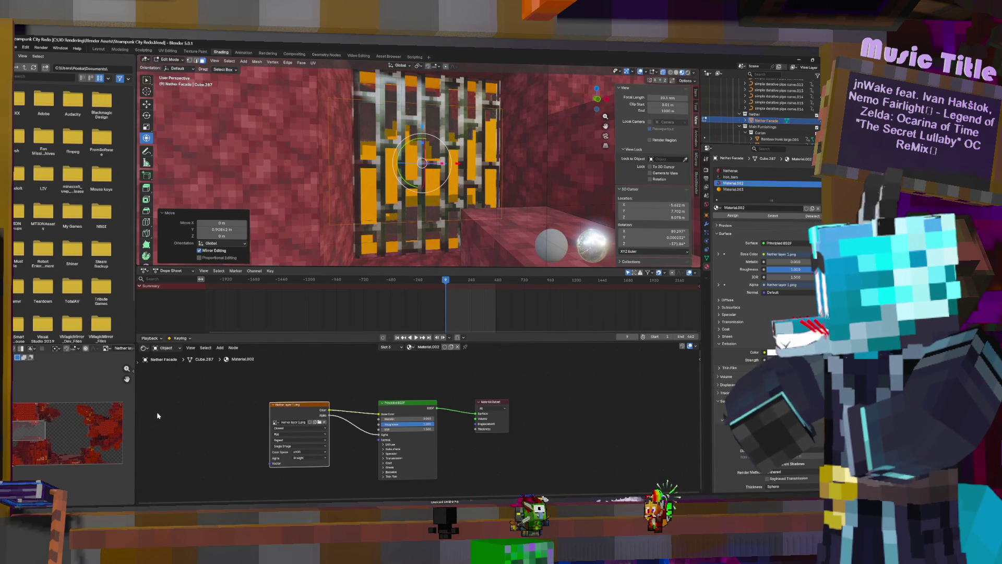
Step: Reposition the texture on the duplicated faces, then return to Object Mode and orbit the gate
{"action": "key", "text": "a"}
{"action": "key", "text": "g"}
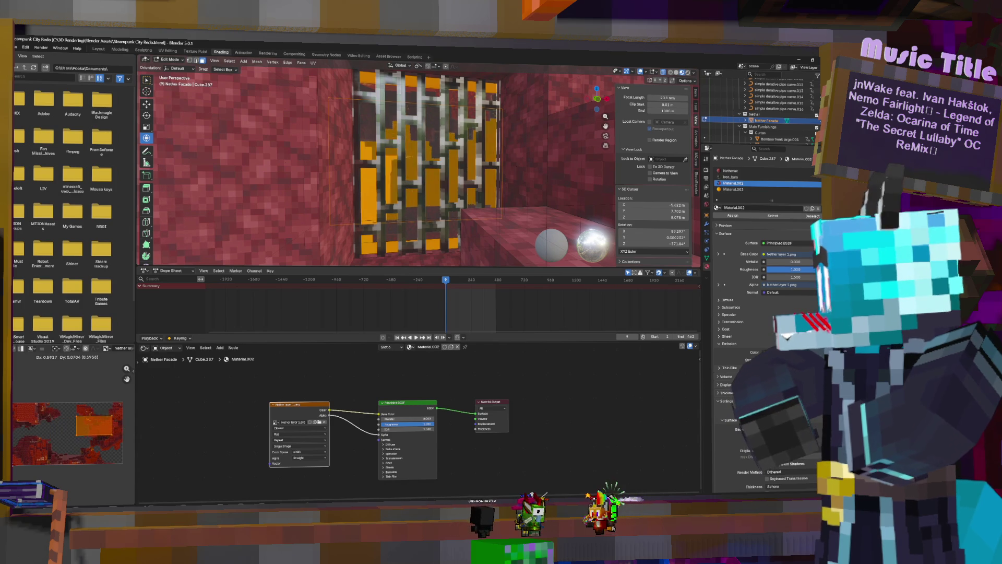
{"action": "key", "text": "Return"}
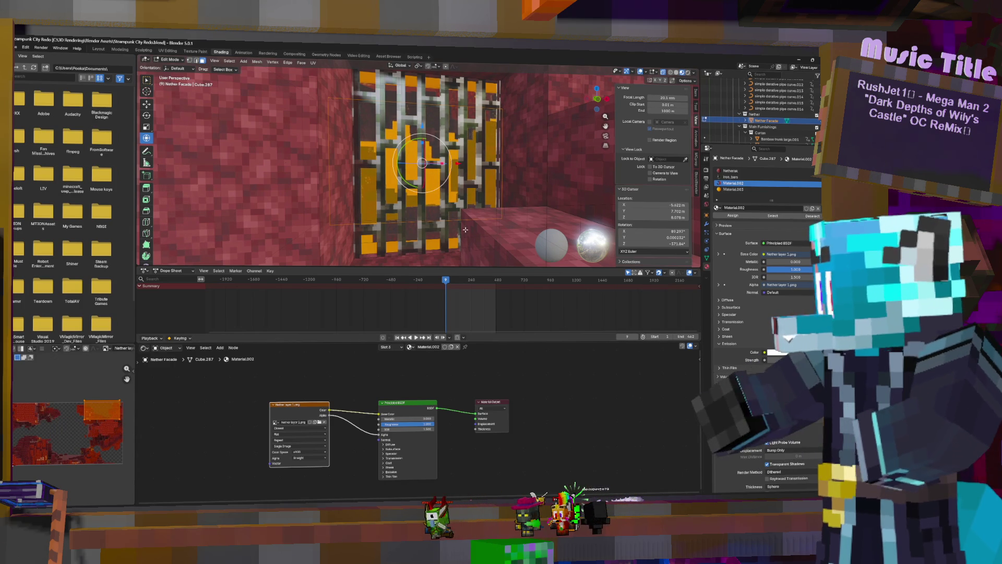
{"action": "key", "text": "Tab"}
{"action": "mouse_move", "coordinate": [447, 239]}
{"action": "middle_mouse_down"}
{"action": "mouse_move", "coordinate": [540, 156]}
{"action": "mouse_move", "coordinate": [410, 228]}
{"action": "middle_mouse_up"}
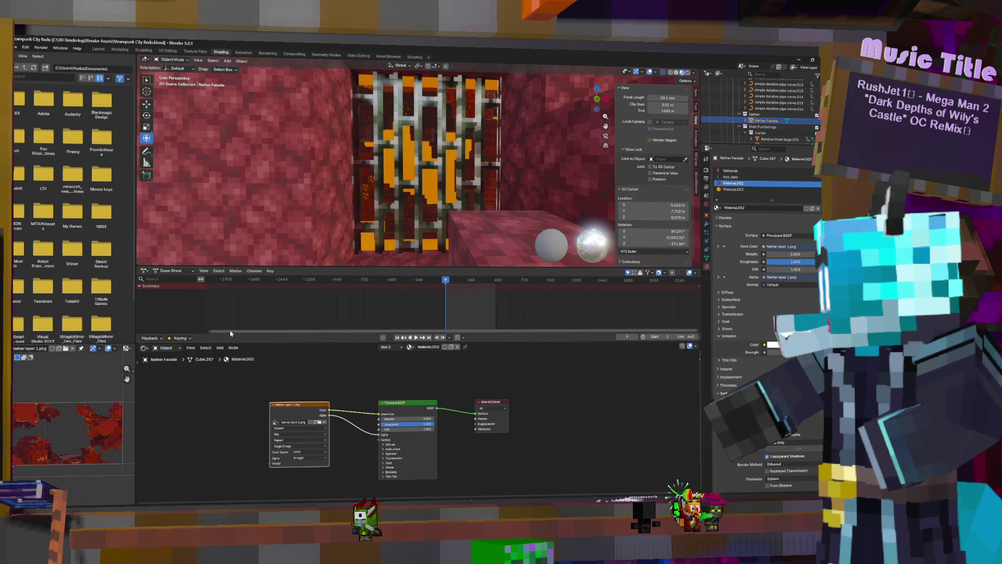
Step: Orbit and zoom around the fire gate, then switch to the Asset Browser workspace
{"action": "mouse_move", "coordinate": [472, 142]}
{"action": "middle_mouse_down"}
{"action": "mouse_move", "coordinate": [483, 121]}
{"action": "mouse_move", "coordinate": [490, 138]}
{"action": "mouse_move", "coordinate": [497, 133]}
{"action": "mouse_move", "coordinate": [496, 179]}
{"action": "middle_mouse_up"}
{"action": "scroll", "coordinate": [493, 141], "scroll_direction": "down", "scroll_amount": 3}
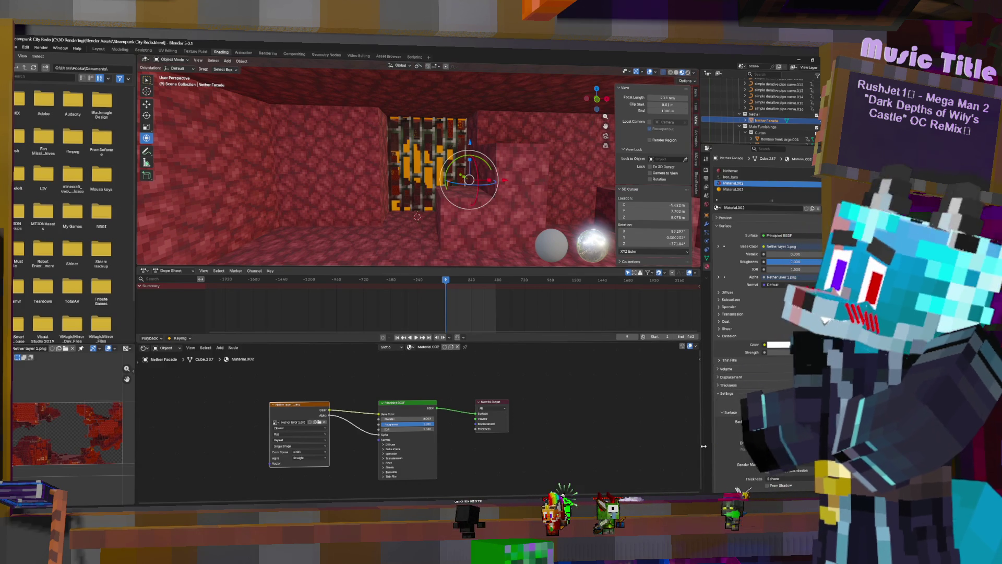
{"action": "left_click", "coordinate": [389, 56]}
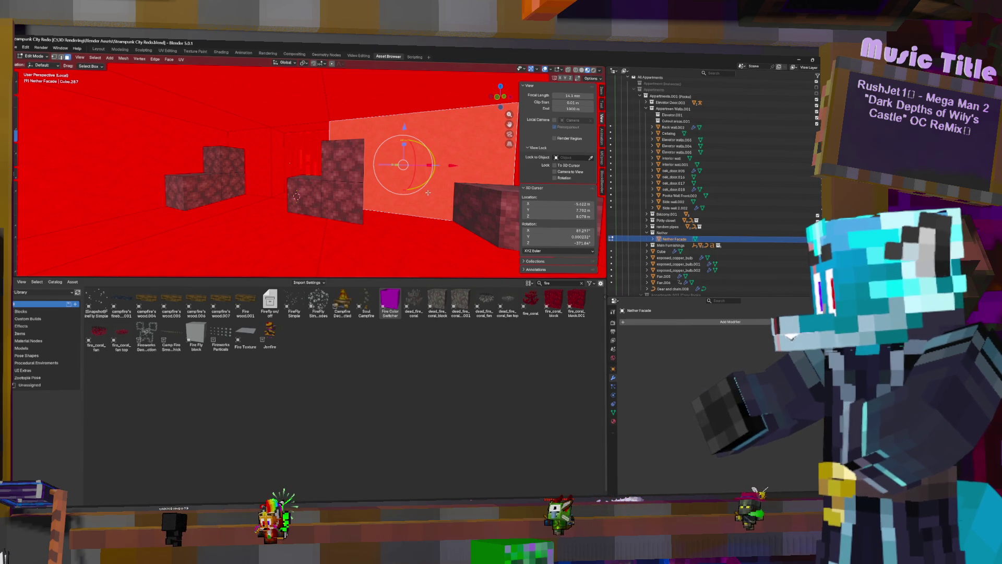
Step: Select the linked Nether Facade mesh and flip its normals, checking the room interior
{"action": "key", "text": "ctrl+l"}
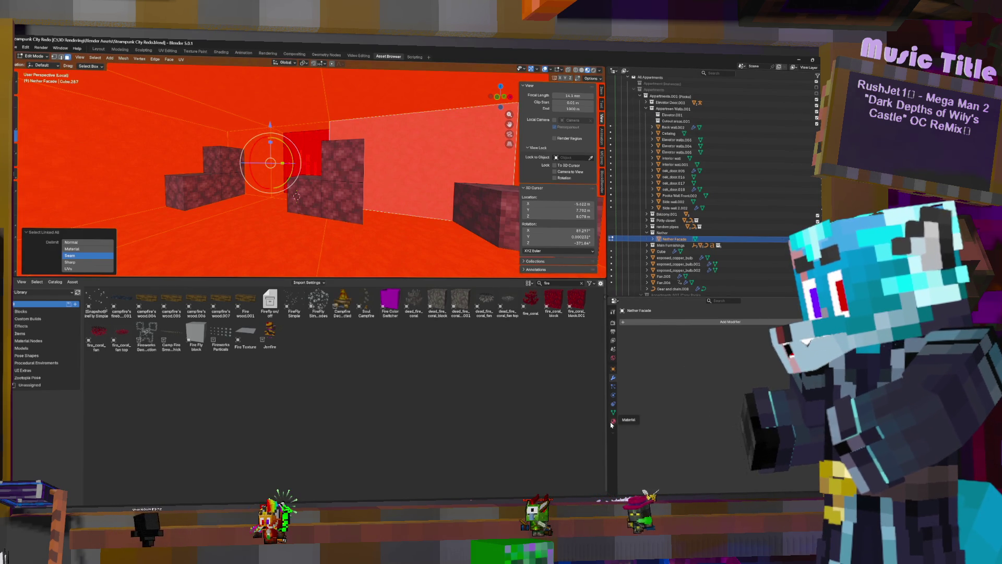
{"action": "key", "text": "F3"}
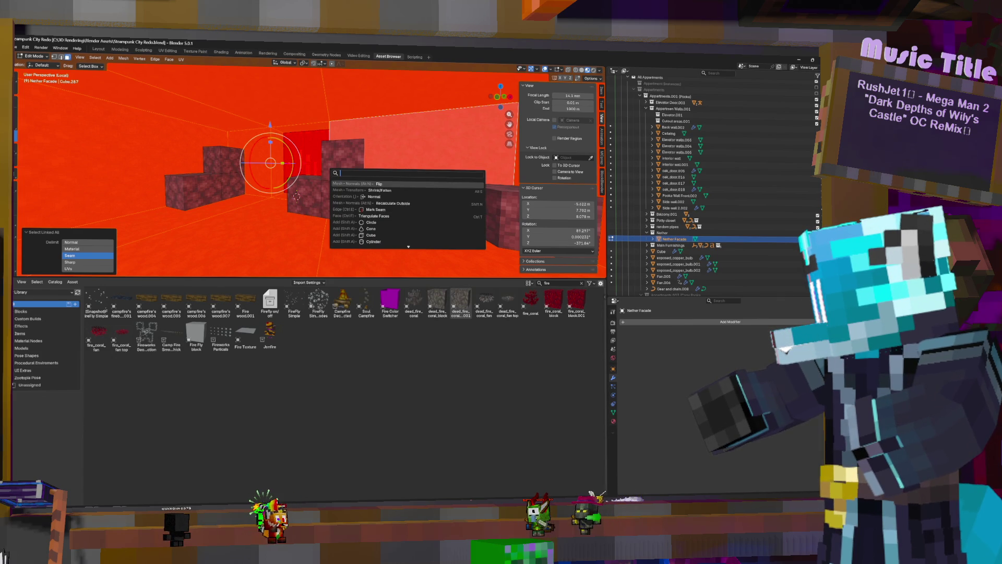
{"action": "left_click", "coordinate": [377, 183]}
{"action": "key", "text": "ctrl+z"}
{"action": "key", "text": "F3"}
{"action": "left_click", "coordinate": [365, 184]}
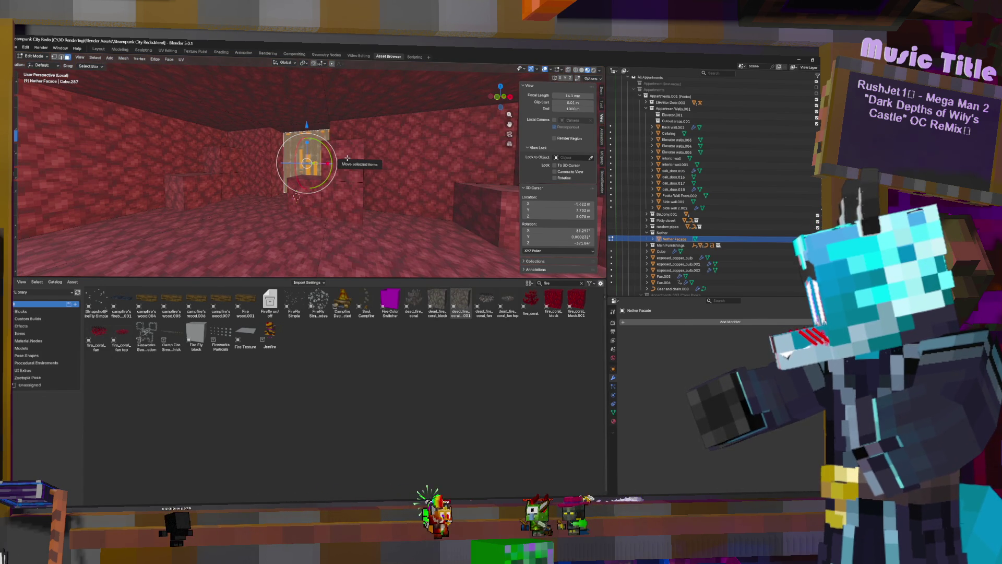
{"action": "scroll", "coordinate": [307, 172], "scroll_direction": "up", "scroll_amount": 8}
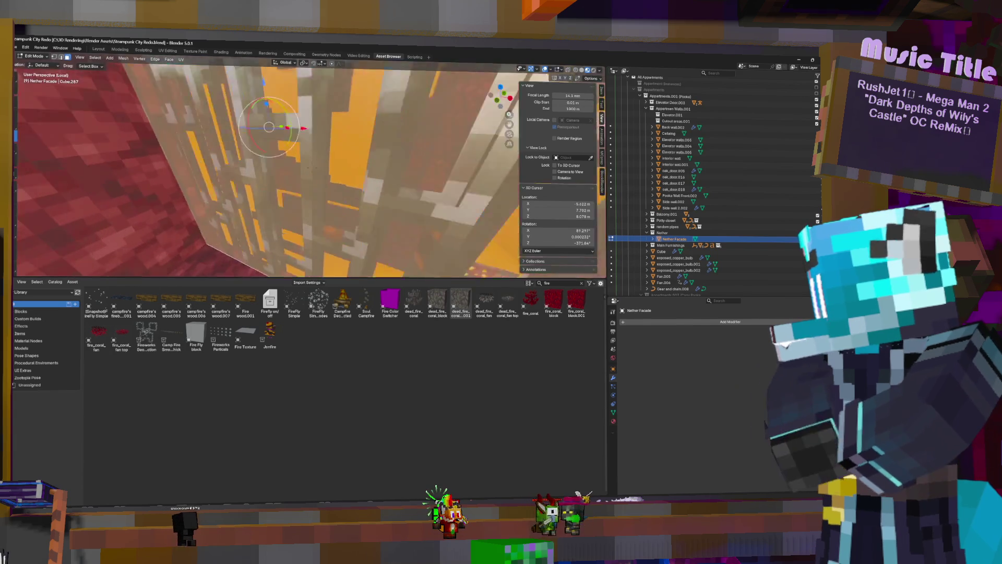
{"action": "scroll", "coordinate": [308, 172], "scroll_direction": "down", "scroll_amount": 6}
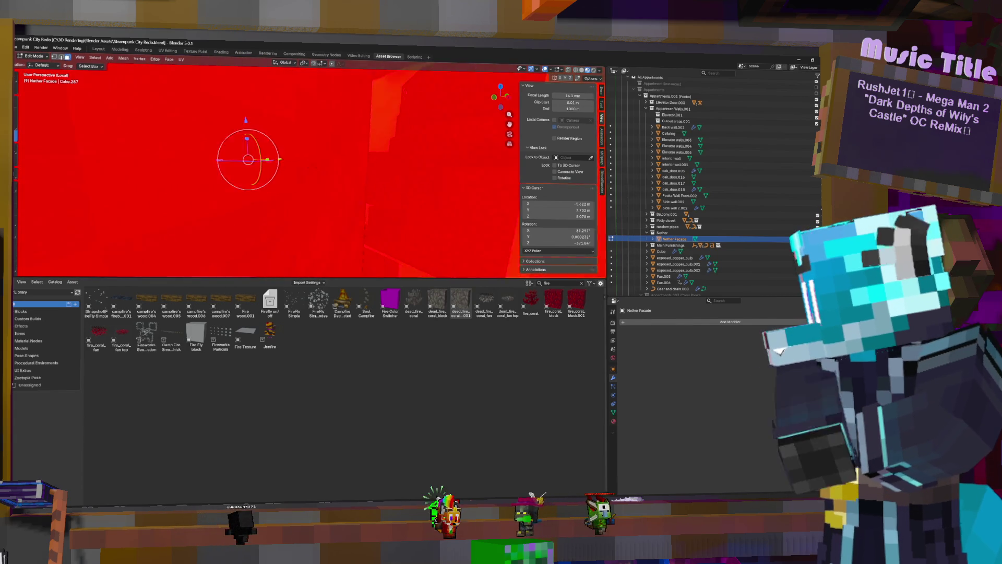
{"action": "scroll", "coordinate": [312, 166], "scroll_direction": "up", "scroll_amount": 5}
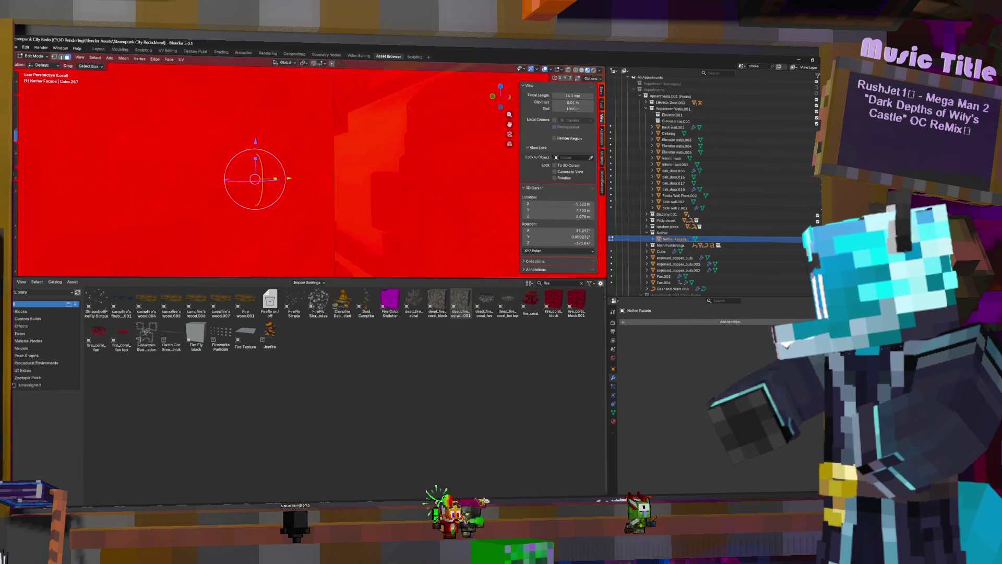
{"action": "mouse_move", "coordinate": [312, 166]}
{"action": "middle_mouse_down", "text": "shift"}
{"action": "mouse_move", "coordinate": [354, 118]}
{"action": "mouse_move", "coordinate": [373, 123]}
{"action": "middle_mouse_up", "text": "shift"}
{"action": "mouse_move", "coordinate": [313, 167]}
{"action": "middle_mouse_down"}
{"action": "mouse_move", "coordinate": [292, 176]}
{"action": "mouse_move", "coordinate": [332, 162]}
{"action": "mouse_move", "coordinate": [264, 146]}
{"action": "mouse_move", "coordinate": [347, 158]}
{"action": "middle_mouse_up"}
Step: Select all faces, flip their normals again, and drag the Fire Color Switcher asset into the room
{"action": "key", "text": "a"}
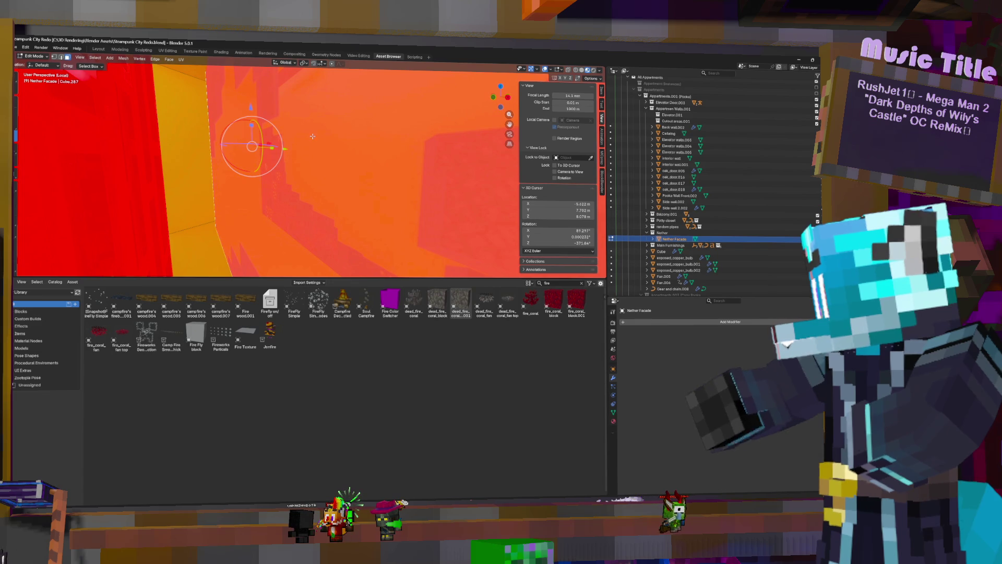
{"action": "key", "text": "F3"}
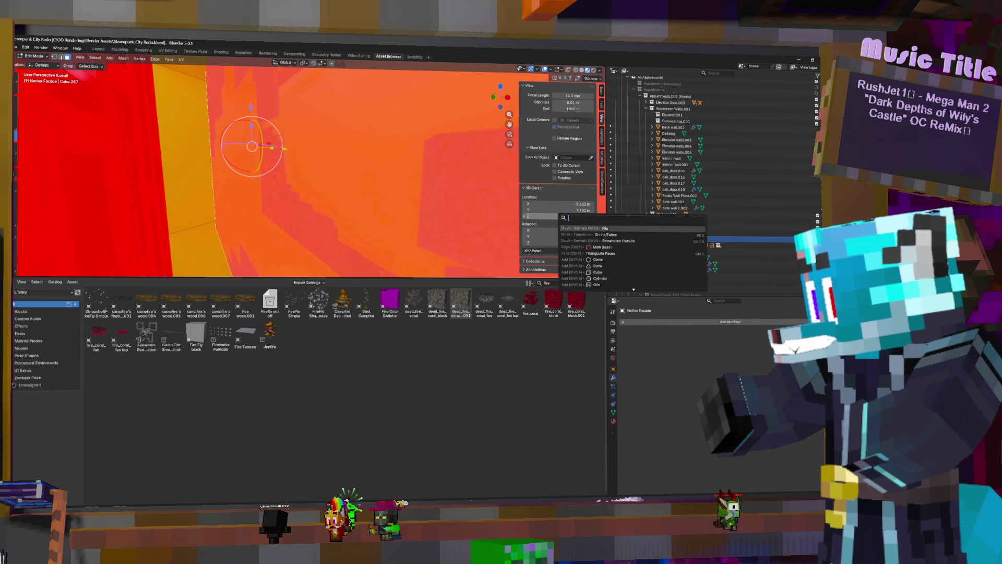
{"action": "left_click", "coordinate": [608, 228]}
{"action": "middle_click_drag", "start_coordinate": [280, 129], "coordinate": [312, 168], "text": "shift"}
{"action": "key", "text": "ctrl+z"}
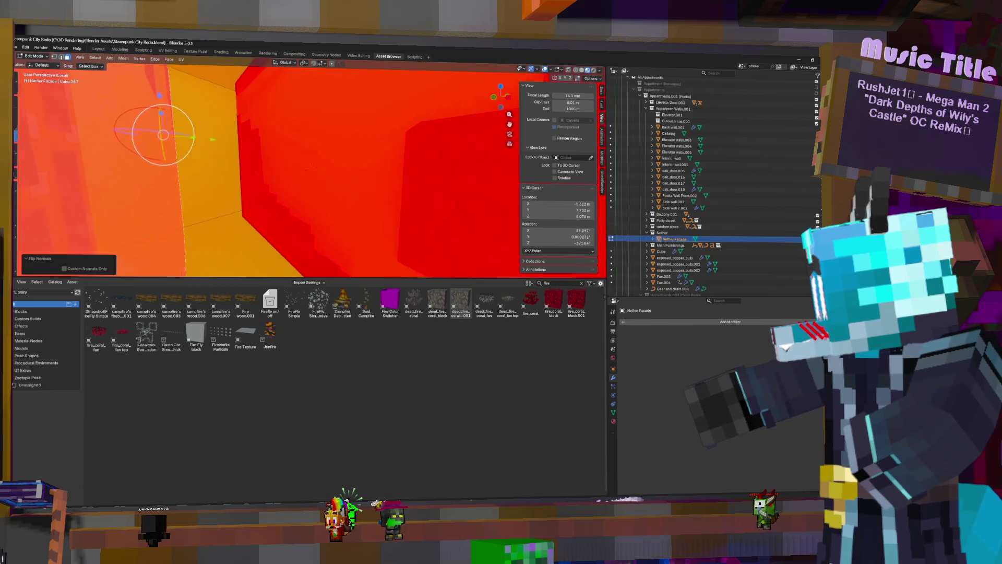
{"action": "key", "text": "ctrl+shift+z"}
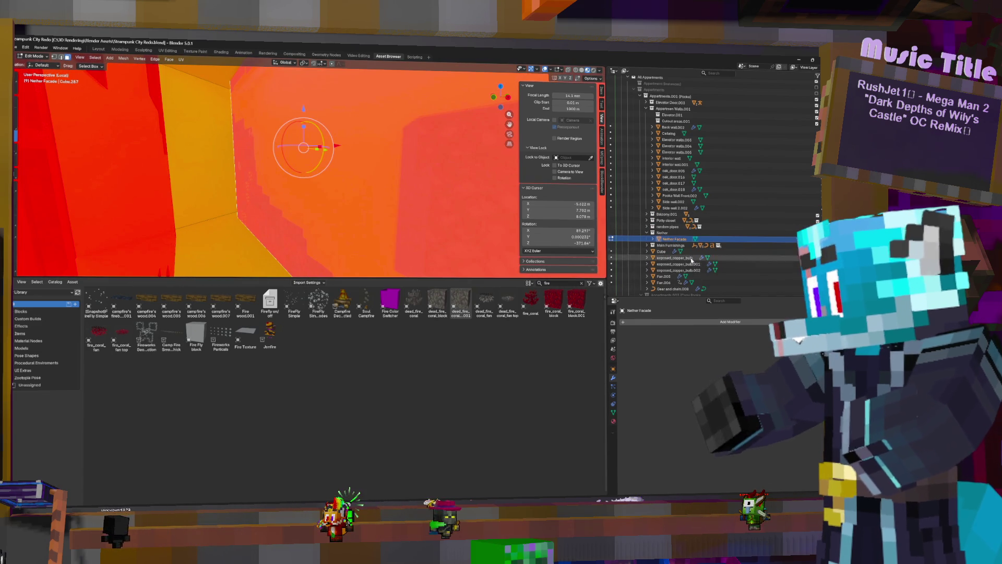
{"action": "key", "text": "F3"}
{"action": "key", "text": "Return"}
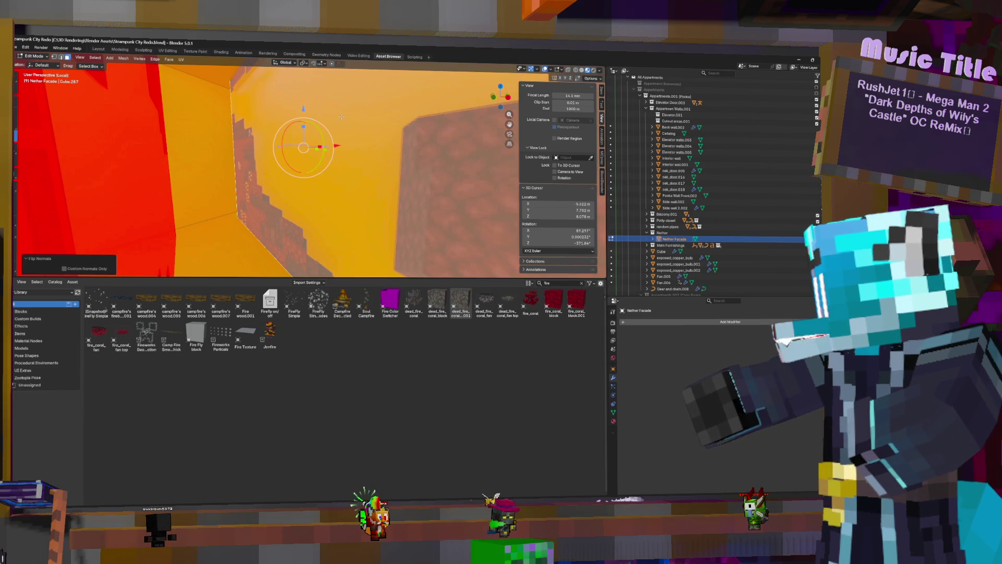
{"action": "mouse_move", "coordinate": [338, 125]}
{"action": "middle_mouse_down"}
{"action": "mouse_move", "coordinate": [240, 149]}
{"action": "mouse_move", "coordinate": [271, 145]}
{"action": "middle_mouse_up"}
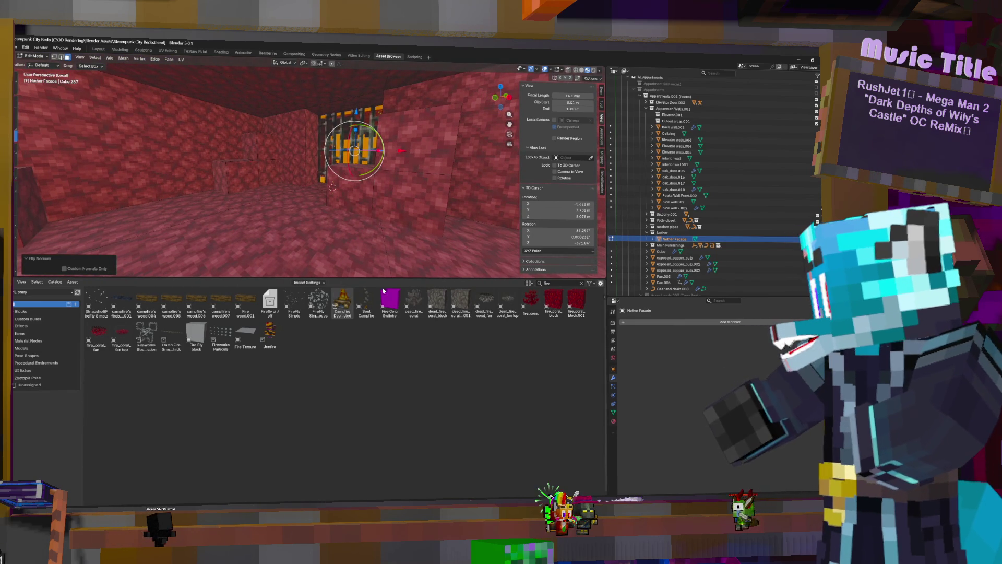
{"action": "left_click_drag", "start_coordinate": [397, 303], "coordinate": [298, 226]}
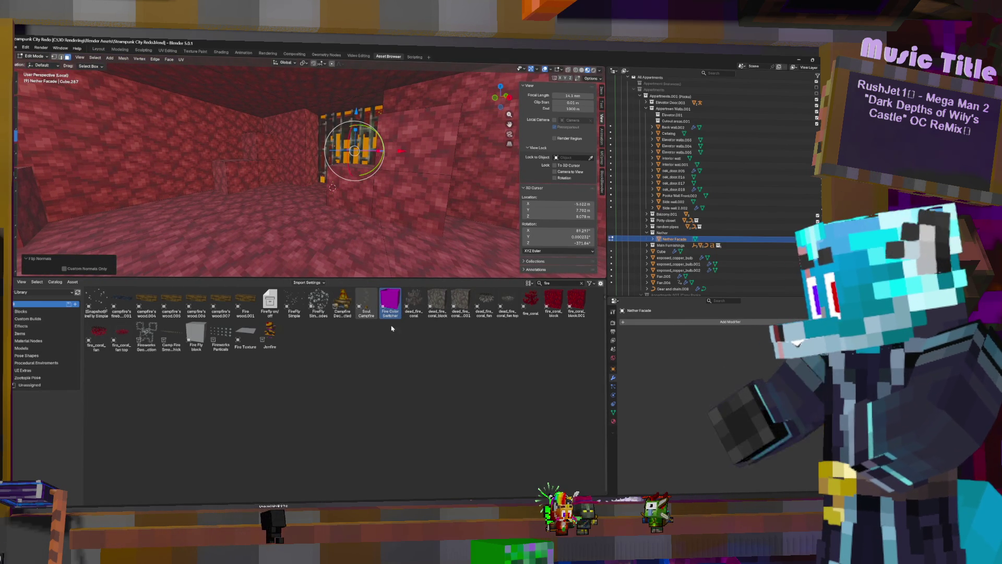
Step: Move Fire Color Switcher into the Nether collection and delete its Camp fire smoke modifier
{"action": "key", "text": "Tab"}
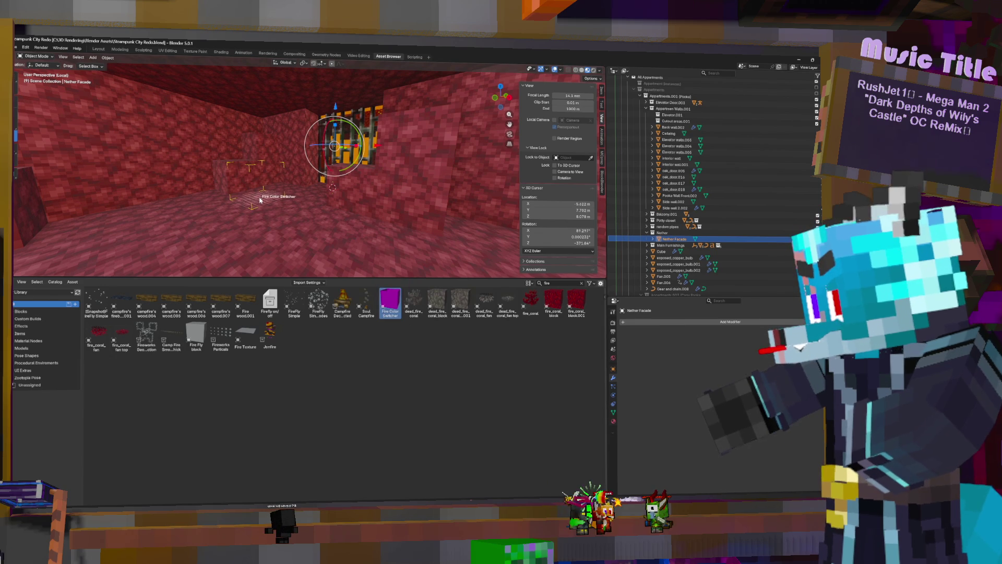
{"action": "scroll", "coordinate": [647, 255], "scroll_direction": "down", "scroll_amount": 6}
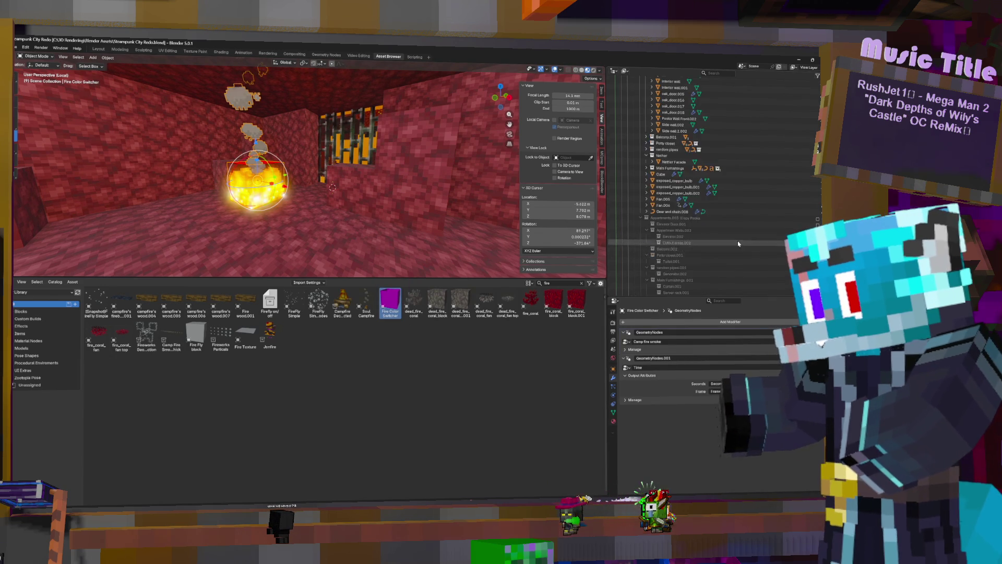
{"action": "mouse_move", "coordinate": [641, 289]}
{"action": "left_mouse_down"}
{"action": "mouse_move", "coordinate": [670, 86]}
{"action": "mouse_move", "coordinate": [673, 170]}
{"action": "left_mouse_up"}
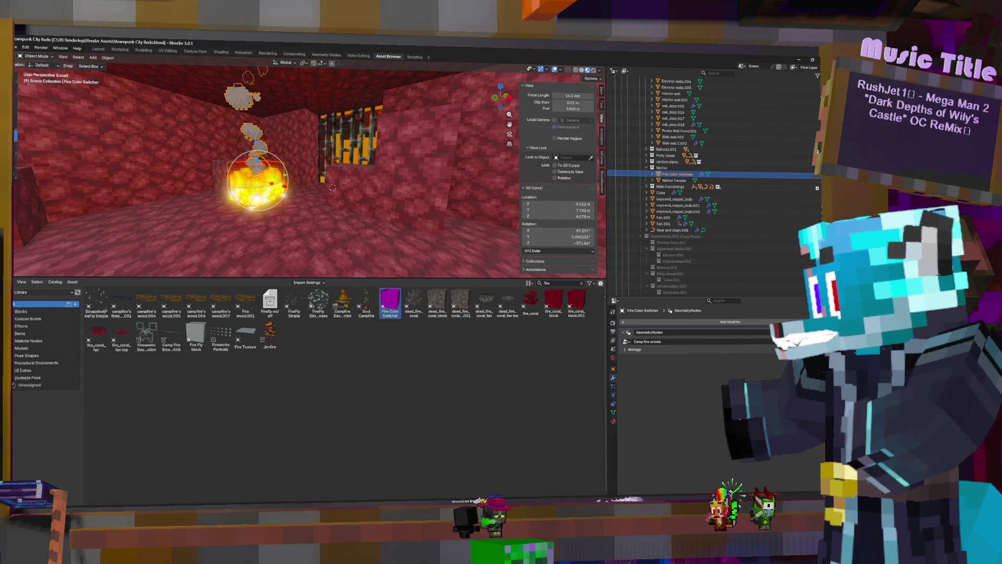
{"action": "key", "text": "ctrl+x"}
{"action": "mouse_move", "coordinate": [297, 183]}
{"action": "middle_mouse_down"}
{"action": "mouse_move", "coordinate": [314, 176]}
{"action": "mouse_move", "coordinate": [303, 202]}
{"action": "middle_mouse_up"}
Step: Move the fire block along X toward the foot of the barred window
{"action": "key", "text": "g"}
{"action": "key", "text": "x"}
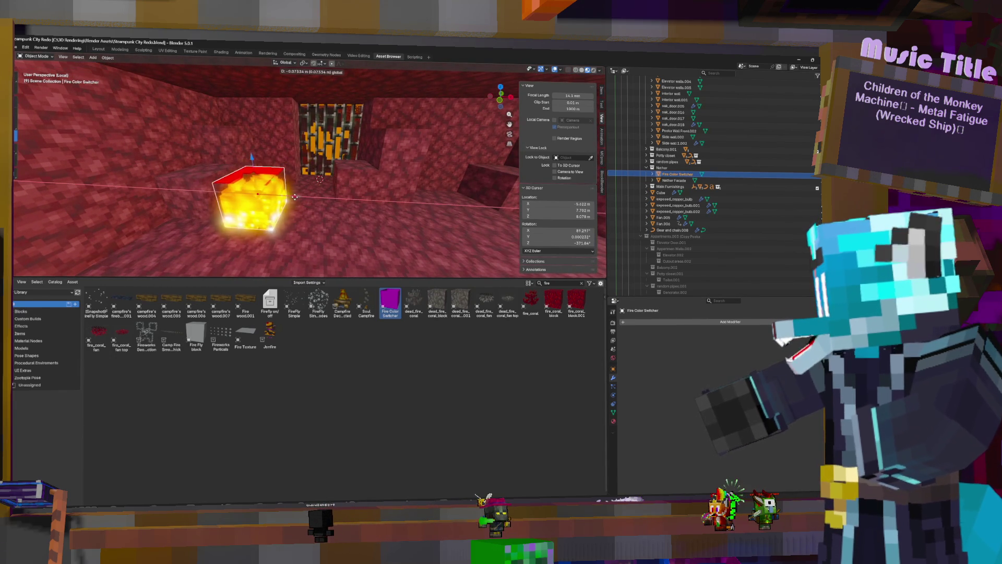
{"action": "left_click", "coordinate": [252, 172]}
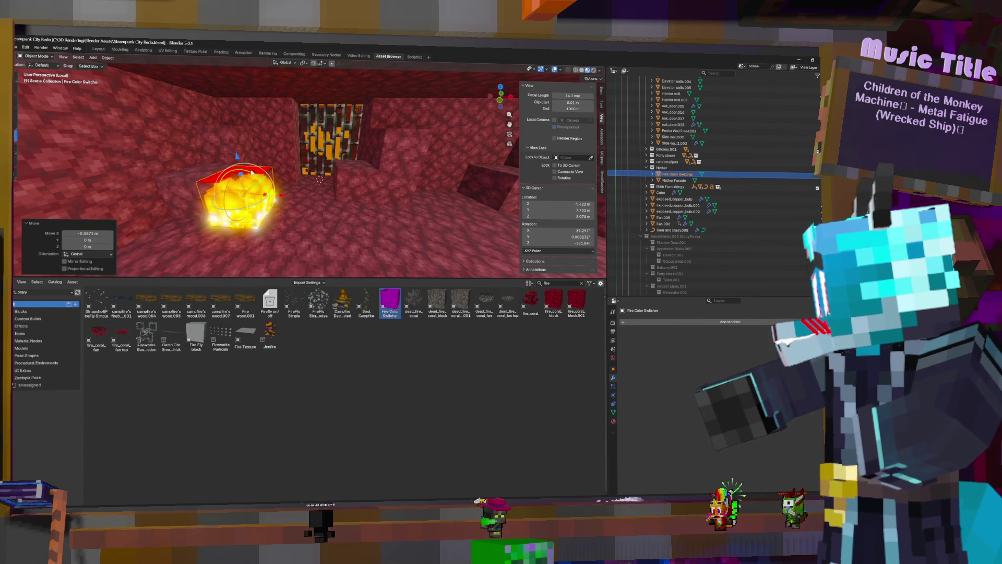
{"action": "left_click_drag", "start_coordinate": [263, 182], "coordinate": [265, 176]}
{"action": "middle_click_drag", "start_coordinate": [265, 176], "coordinate": [283, 186]}
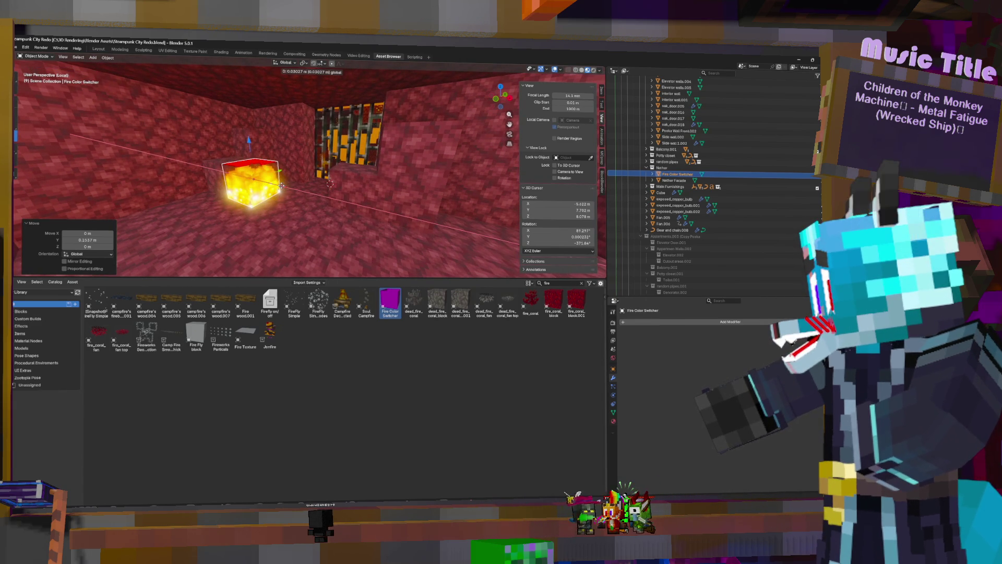
{"action": "left_click", "coordinate": [285, 188]}
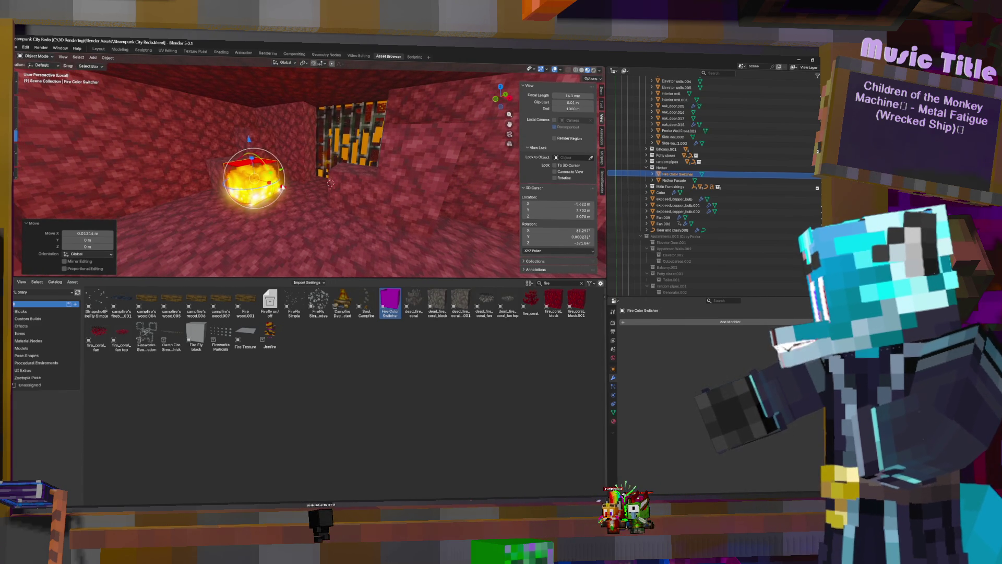
{"action": "key", "text": "g"}
{"action": "key", "text": "x"}
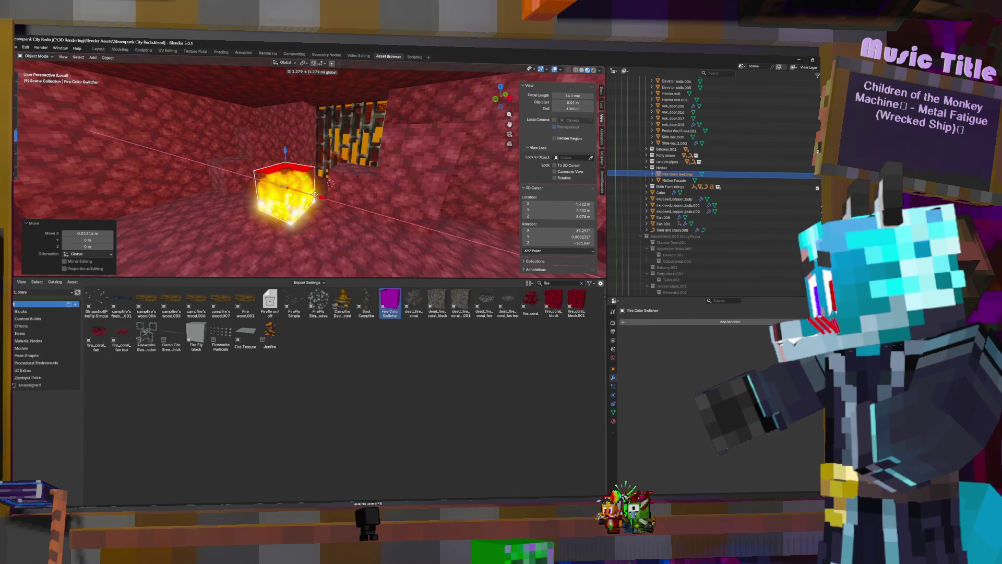
{"action": "left_click", "coordinate": [325, 192]}
Step: Adjust the fire block along Y to sit at the grate's foot, then duplicate it in place
{"action": "key", "text": "g"}
{"action": "key", "text": "y"}
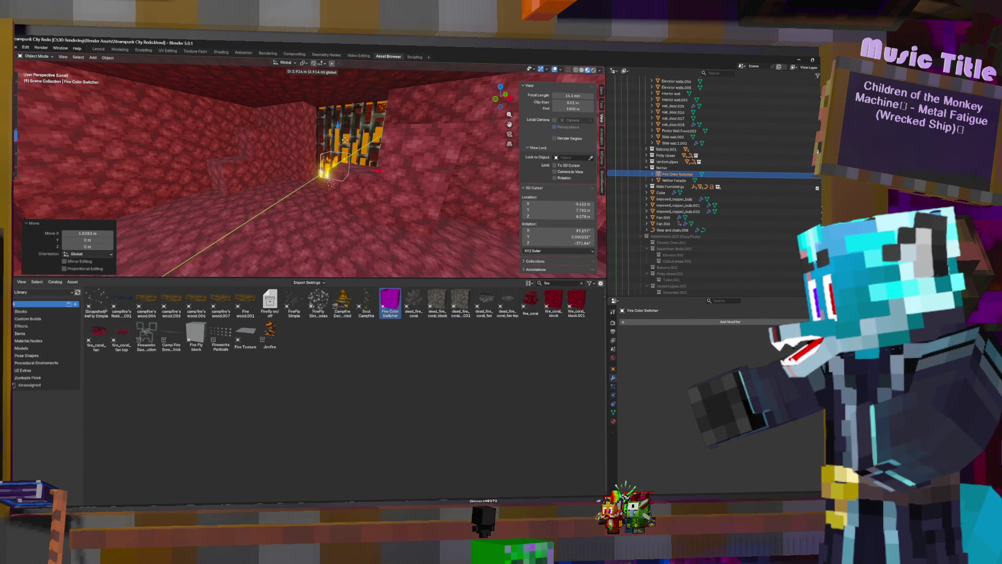
{"action": "scroll", "coordinate": [368, 151], "scroll_direction": "up", "scroll_amount": 5}
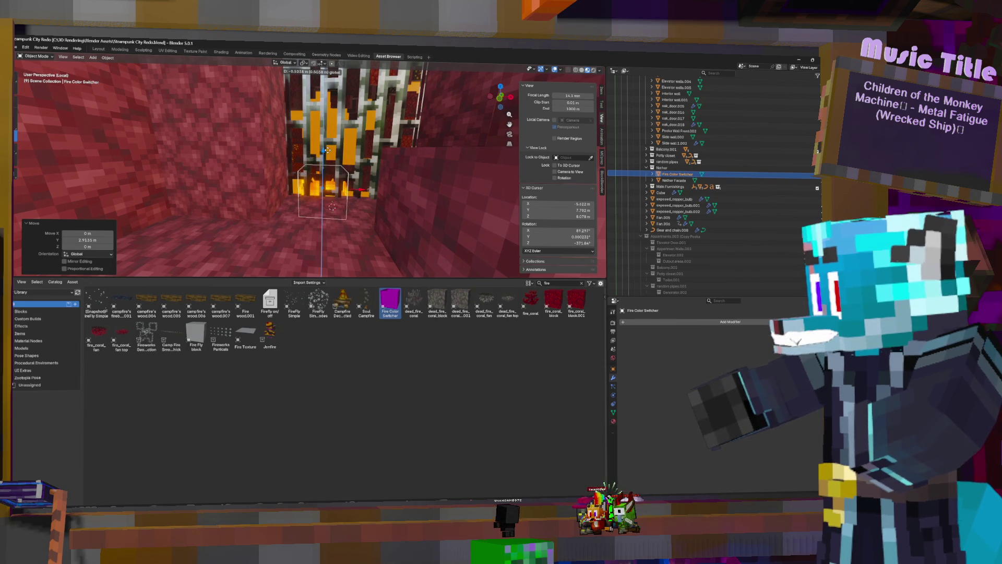
{"action": "left_click", "coordinate": [376, 159]}
{"action": "middle_click_drag", "start_coordinate": [375, 160], "coordinate": [325, 166]}
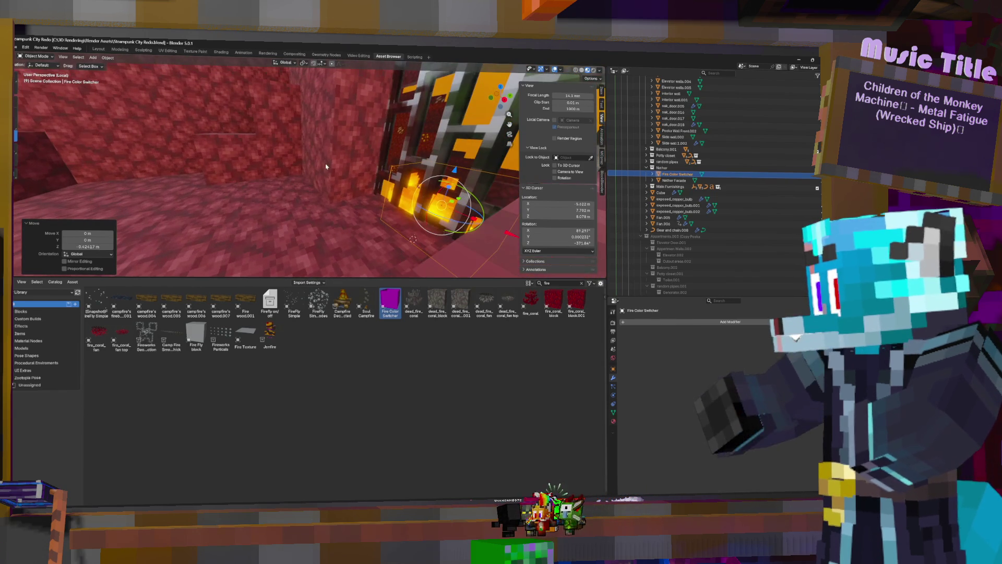
{"action": "key", "text": "g"}
{"action": "key", "text": "y"}
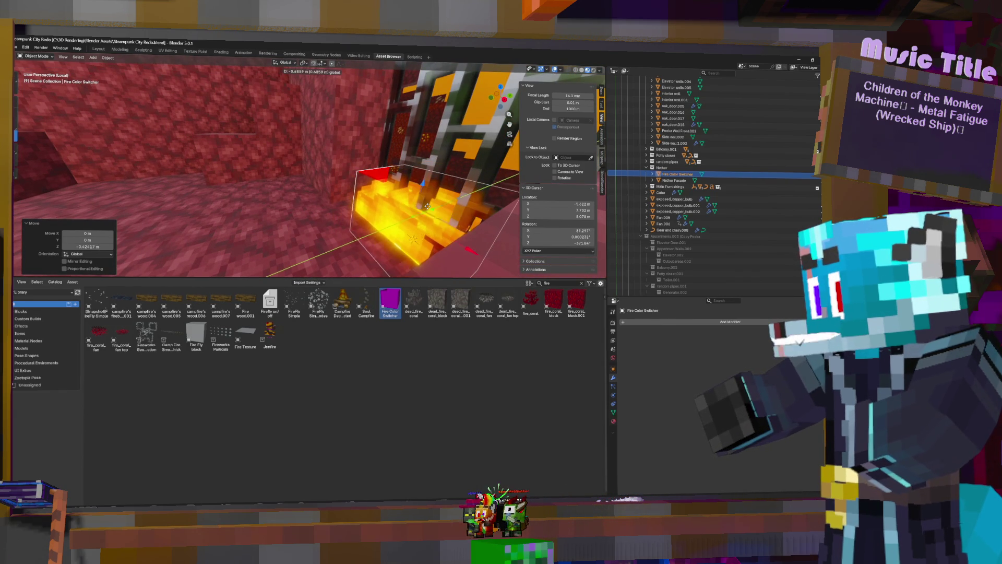
{"action": "left_click", "coordinate": [427, 208]}
{"action": "middle_click_drag", "start_coordinate": [427, 208], "coordinate": [358, 198]}
{"action": "left_click", "coordinate": [334, 200]}
{"action": "middle_click_drag", "start_coordinate": [334, 200], "coordinate": [347, 178]}
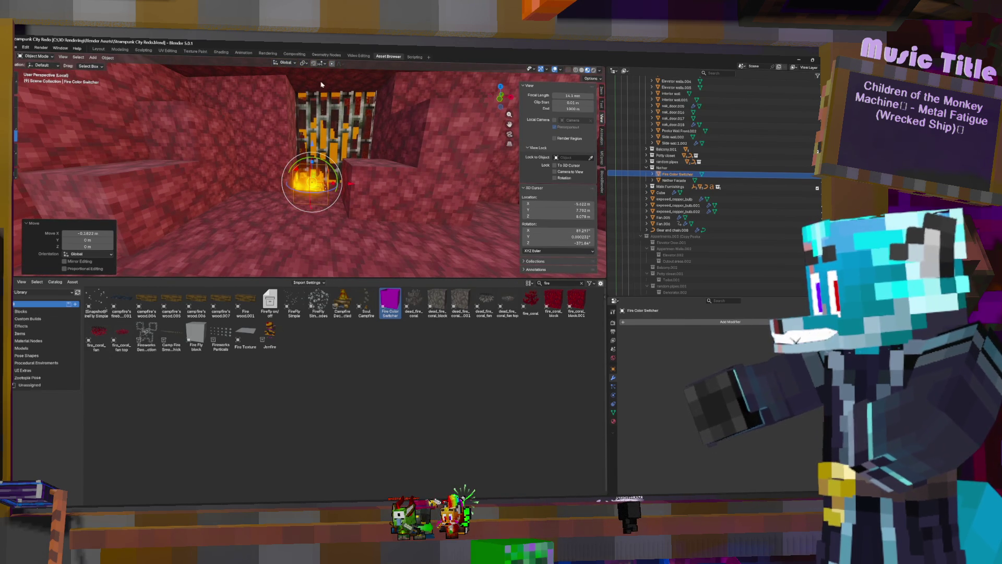
{"action": "key", "text": "shift+d"}
{"action": "right_click", "coordinate": [354, 187]}
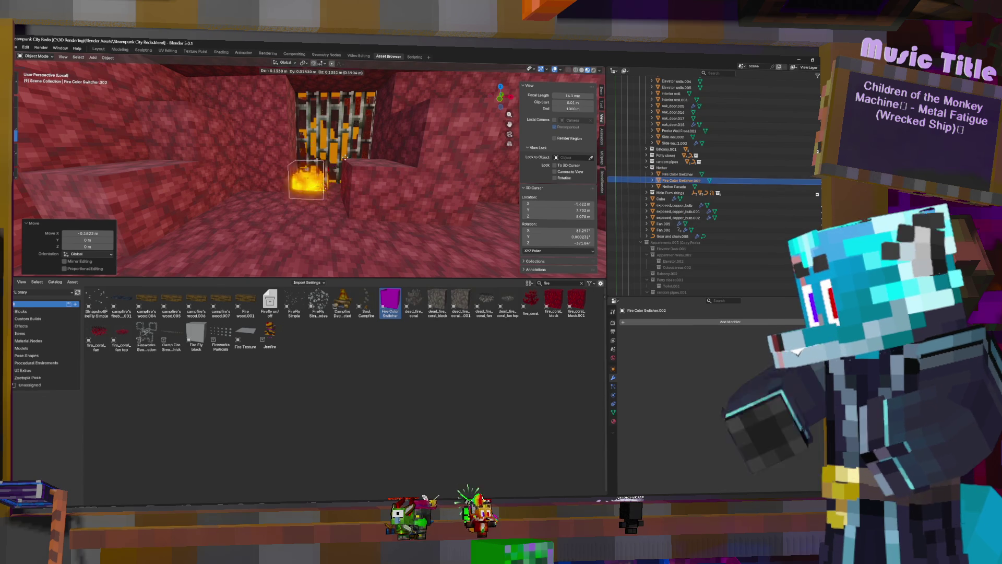
Step: Nudge the duplicated fire block sideways along the X axis
{"action": "key", "text": "g"}
{"action": "key", "text": "x"}
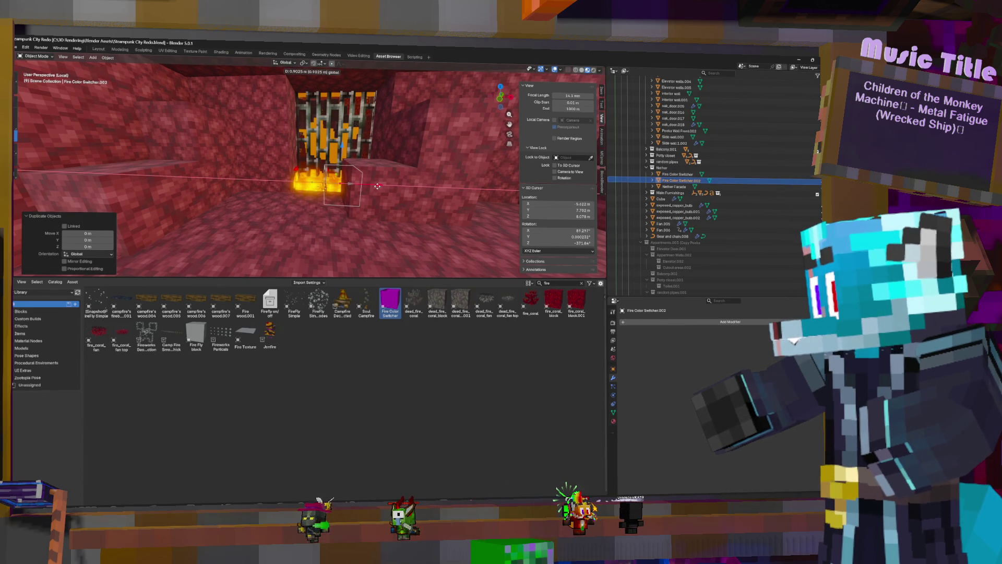
{"action": "left_click", "coordinate": [377, 186]}
{"action": "middle_click_drag", "start_coordinate": [377, 186], "coordinate": [376, 176]}
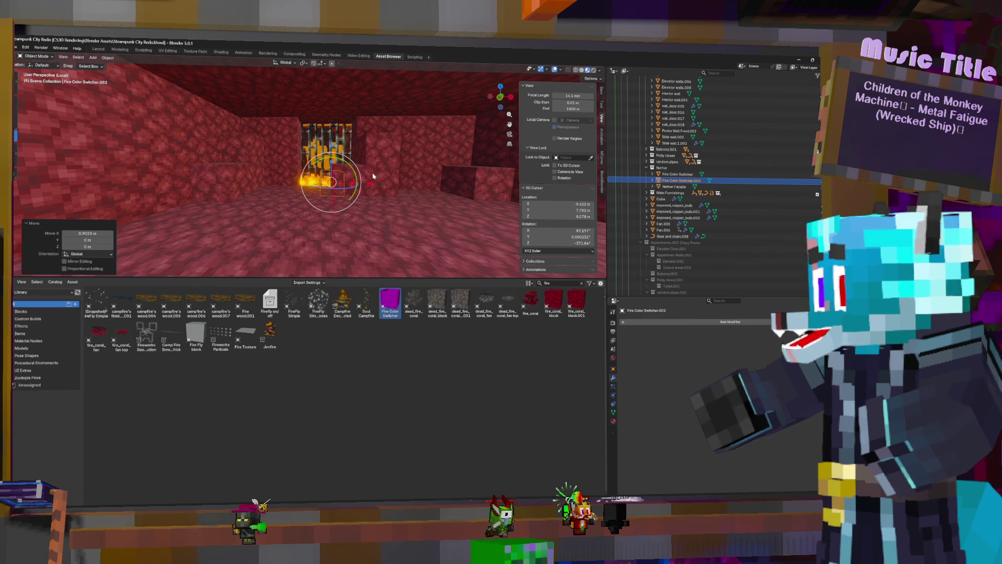
{"action": "middle_click_drag", "start_coordinate": [388, 188], "coordinate": [374, 155]}
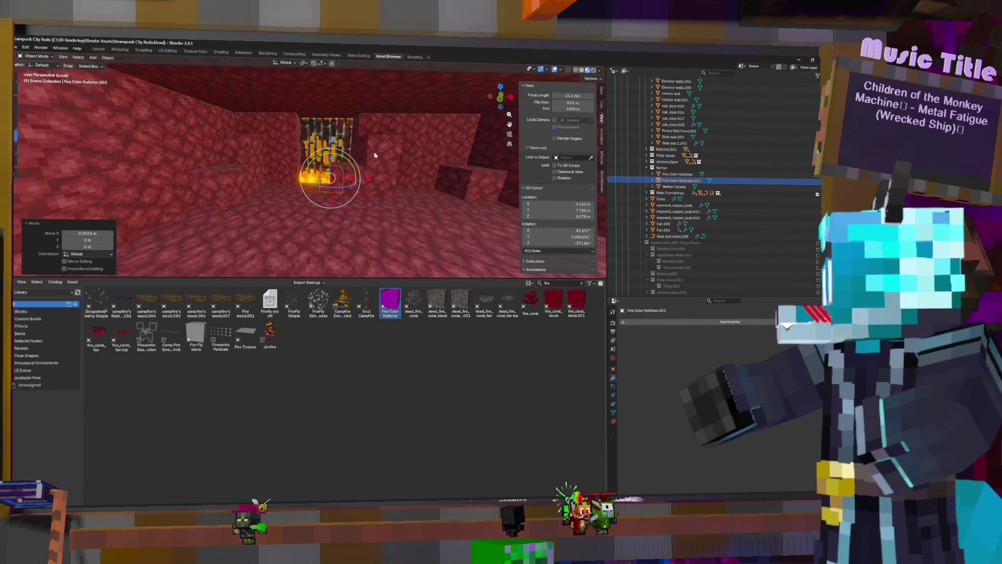
Step: Copy the fire block and set the copy on the floor right of the caged gate
{"action": "key", "text": "shift+d"}
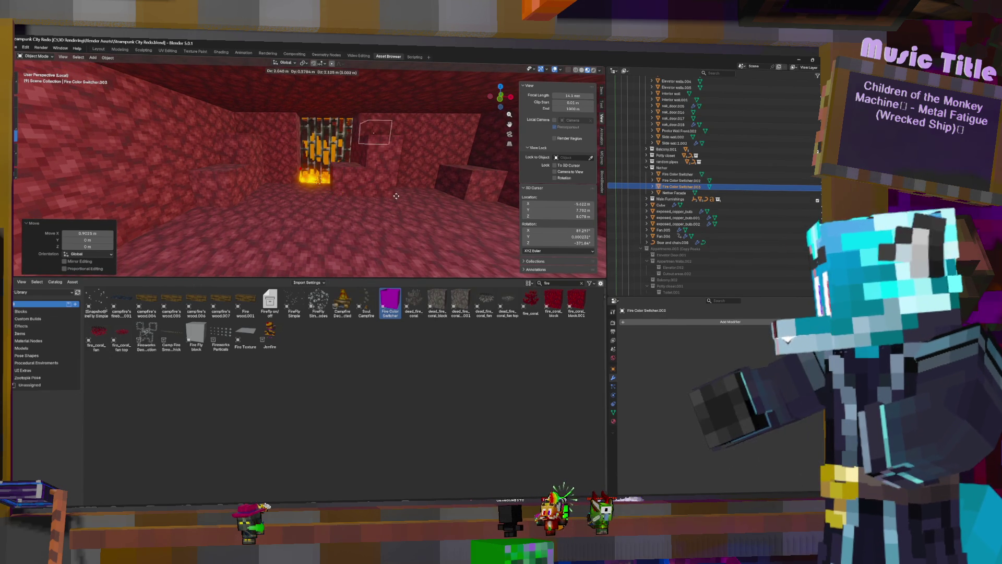
{"action": "key", "text": "z"}
{"action": "left_click", "coordinate": [335, 130]}
{"action": "key", "text": "g"}
{"action": "key", "text": "shift+z"}
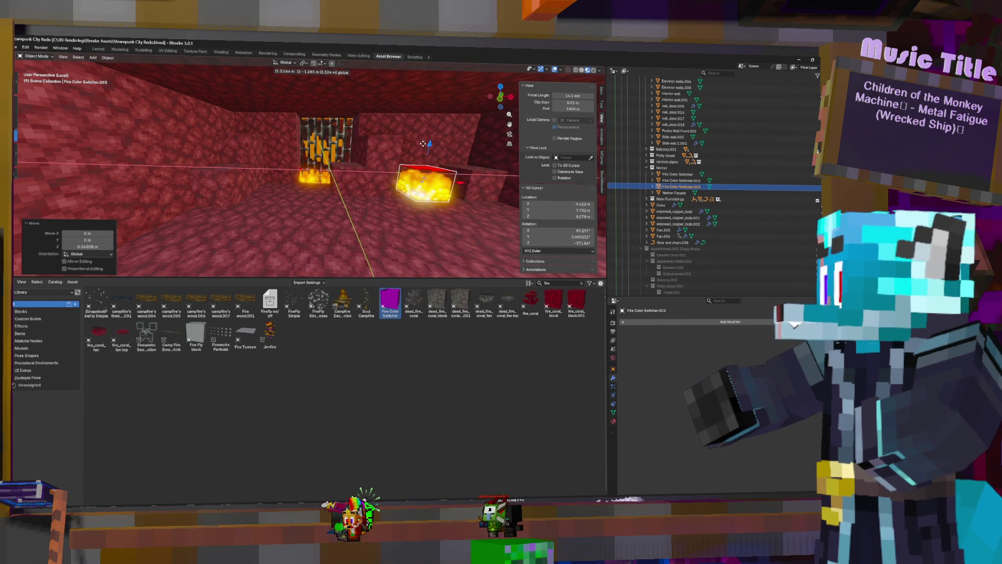
{"action": "left_click", "coordinate": [422, 143]}
{"action": "middle_click_drag", "start_coordinate": [328, 188], "coordinate": [347, 186]}
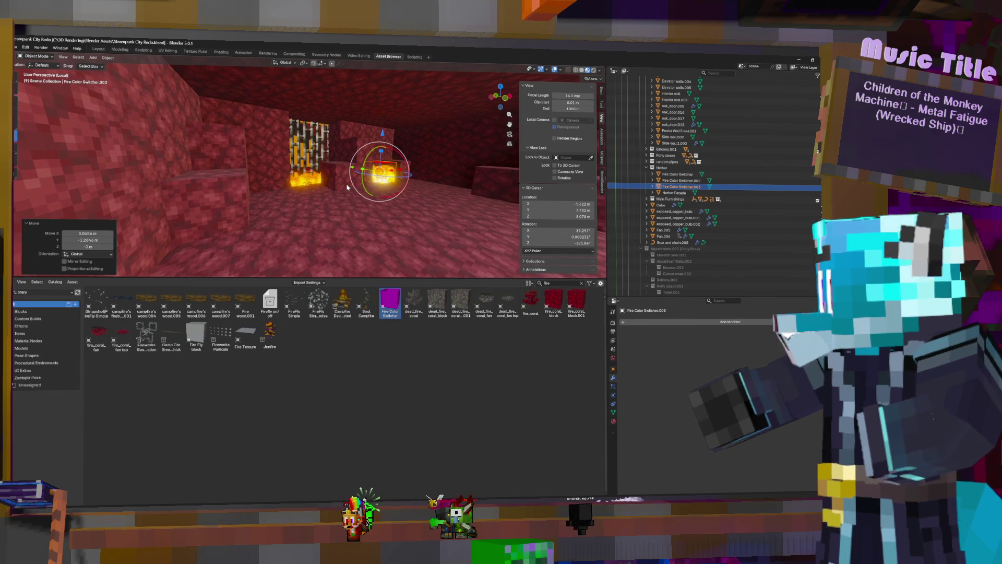
{"action": "mouse_move", "coordinate": [382, 133]}
{"action": "left_mouse_down"}
{"action": "mouse_move", "coordinate": [425, 151]}
{"action": "mouse_move", "coordinate": [422, 144]}
{"action": "mouse_move", "coordinate": [440, 170]}
{"action": "left_mouse_up"}
{"action": "middle_click_drag", "start_coordinate": [441, 171], "coordinate": [376, 239]}
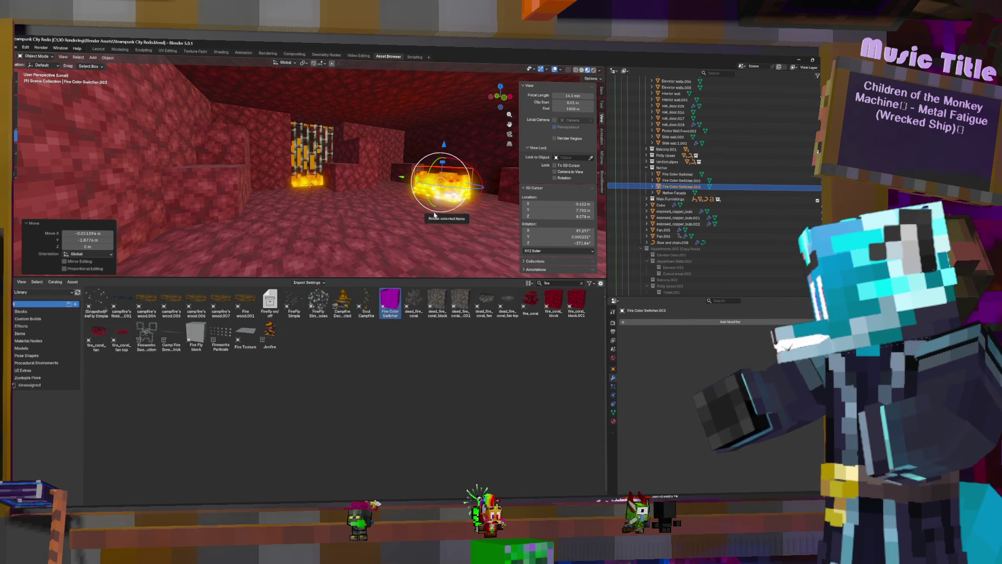
Step: Duplicate the fire block and place the copy on the floor near the left wall
{"action": "key", "text": "shift+d"}
{"action": "key", "text": "Escape"}
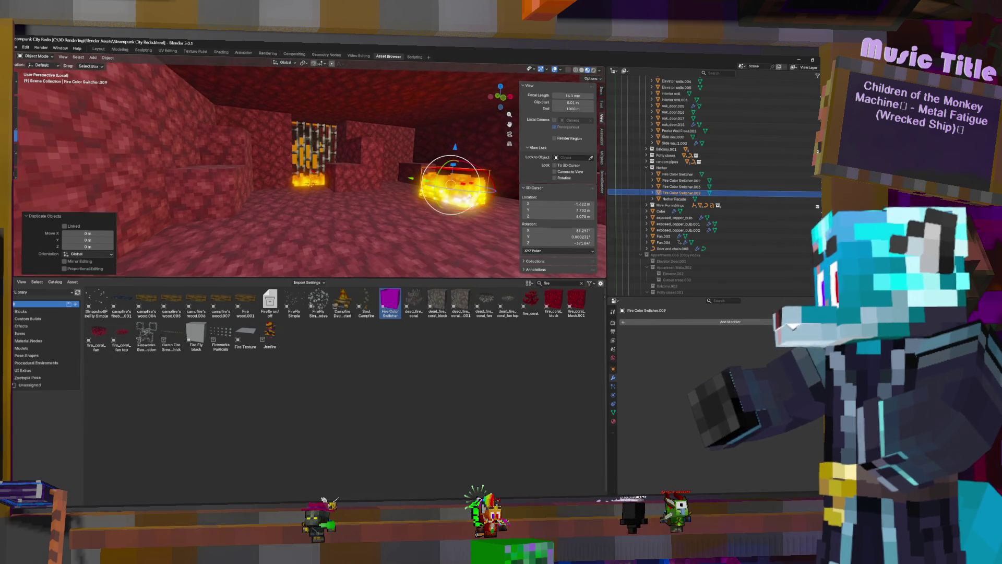
{"action": "key", "text": "g"}
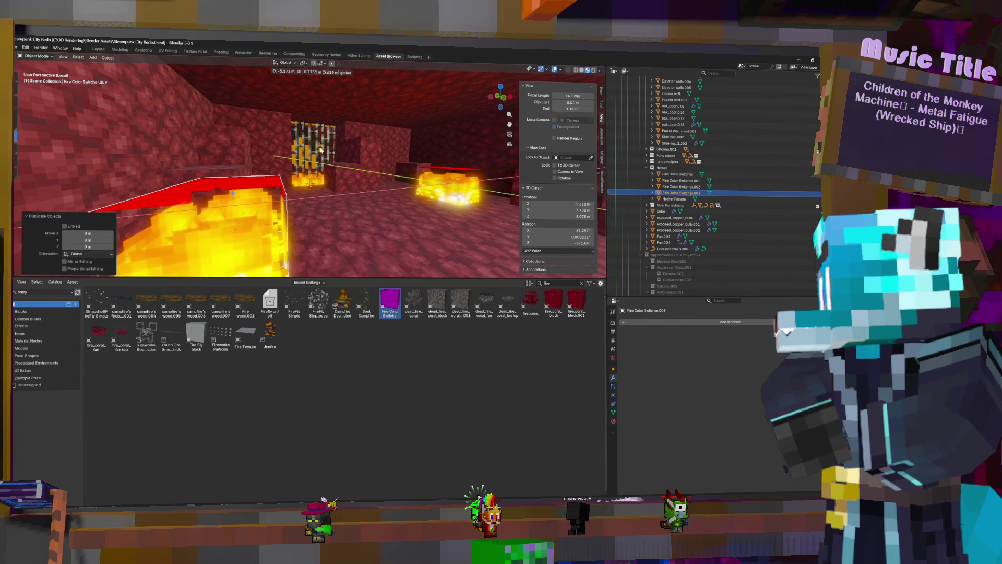
{"action": "left_click", "coordinate": [340, 152]}
{"action": "scroll", "coordinate": [339, 153], "scroll_direction": "up", "scroll_amount": 1}
{"action": "middle_click_drag", "start_coordinate": [339, 152], "coordinate": [174, 143]}
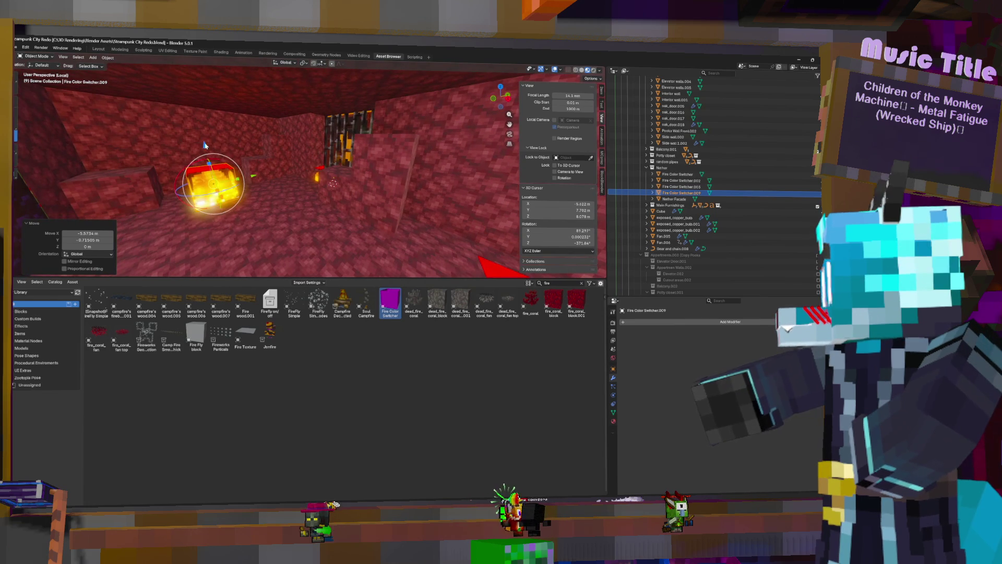
{"action": "key", "text": "g"}
{"action": "key", "text": "shift+z"}
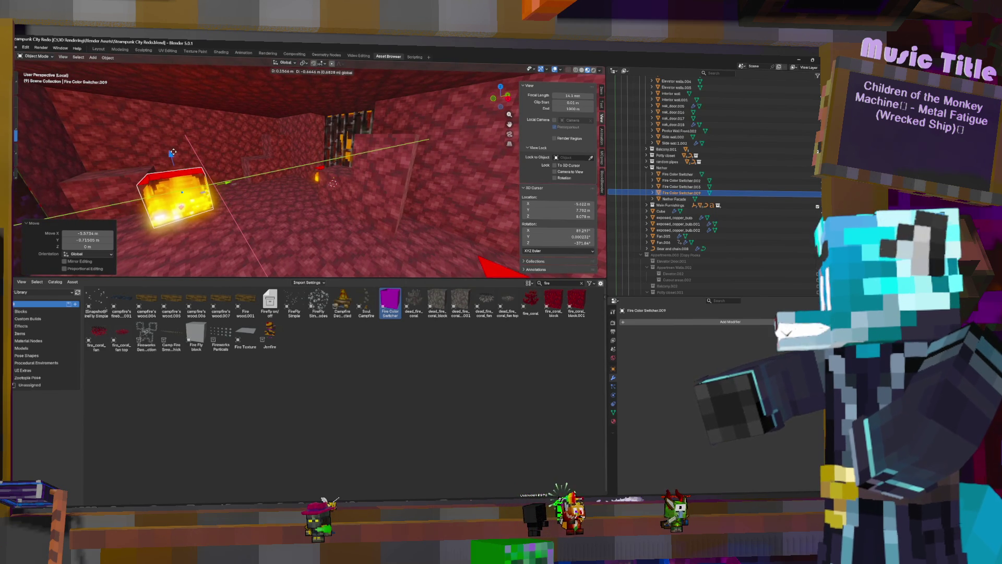
{"action": "left_click", "coordinate": [175, 142]}
{"action": "mouse_move", "coordinate": [175, 141]}
{"action": "middle_mouse_down"}
{"action": "mouse_move", "coordinate": [358, 183]}
{"action": "mouse_move", "coordinate": [476, 197]}
{"action": "middle_mouse_up"}
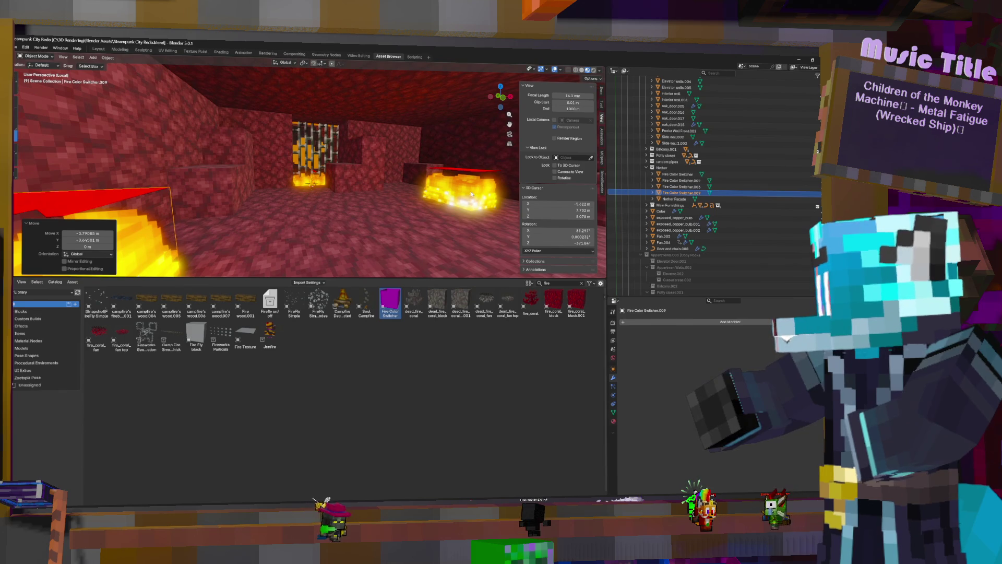
Step: Add another fire copy near the gate, adjusting its height and sideways position
{"action": "key", "text": "shift+d"}
{"action": "right_click", "coordinate": [477, 182]}
{"action": "key", "text": "g"}
{"action": "key", "text": "shift+z"}
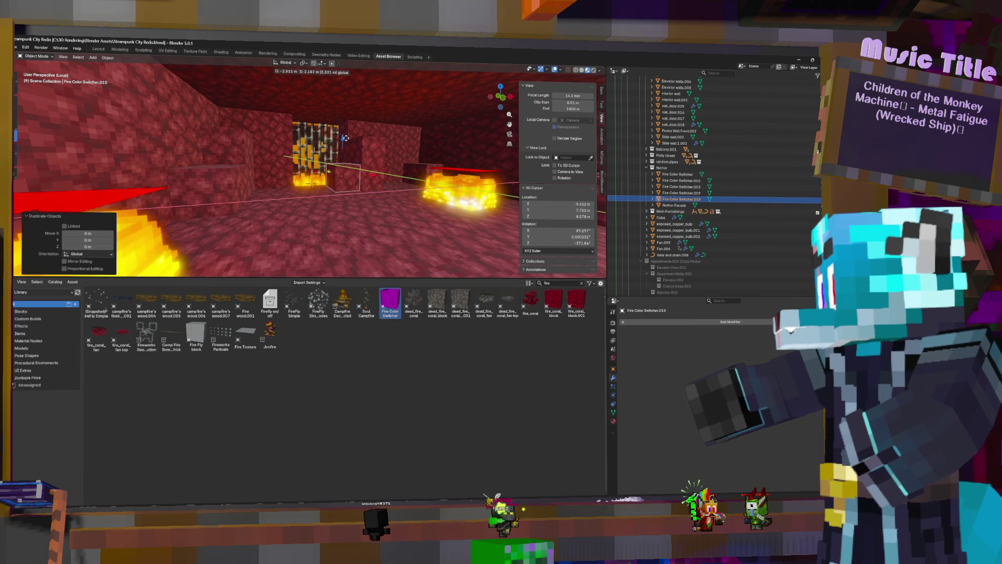
{"action": "left_click", "coordinate": [345, 138]}
{"action": "key", "text": "g"}
{"action": "key", "text": "z"}
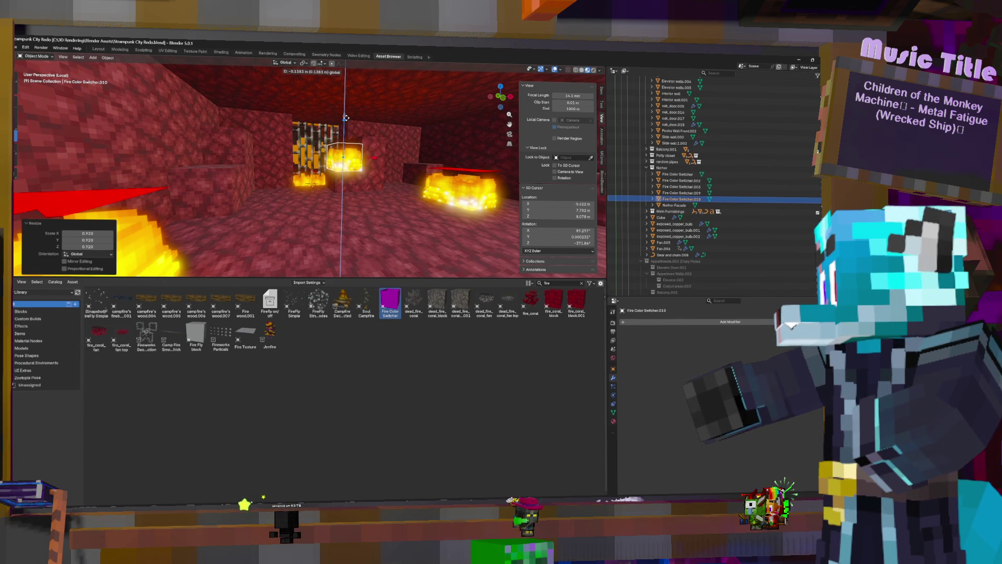
{"action": "left_click", "coordinate": [345, 122]}
{"action": "key", "text": "g"}
{"action": "key", "text": "x"}
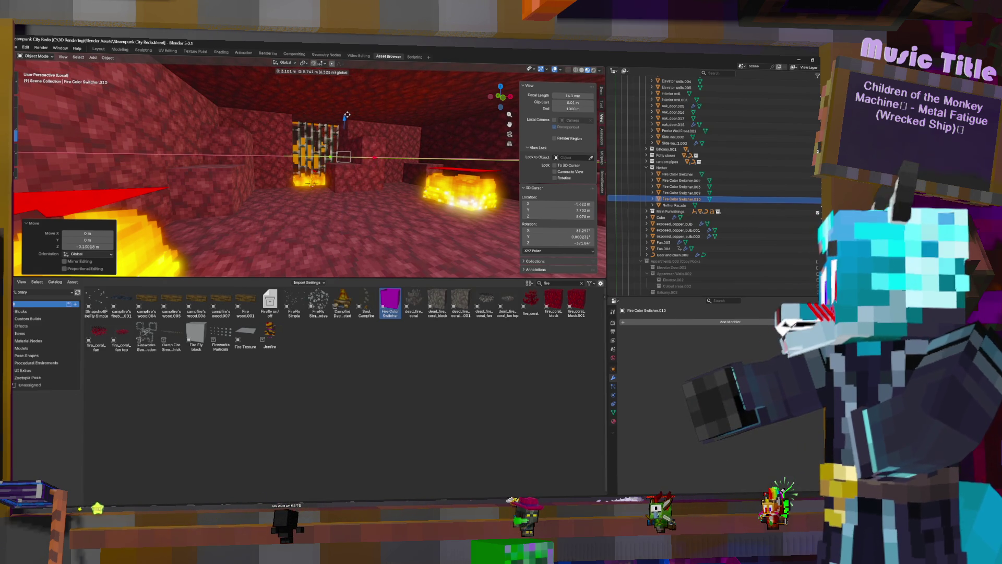
{"action": "left_click", "coordinate": [350, 119]}
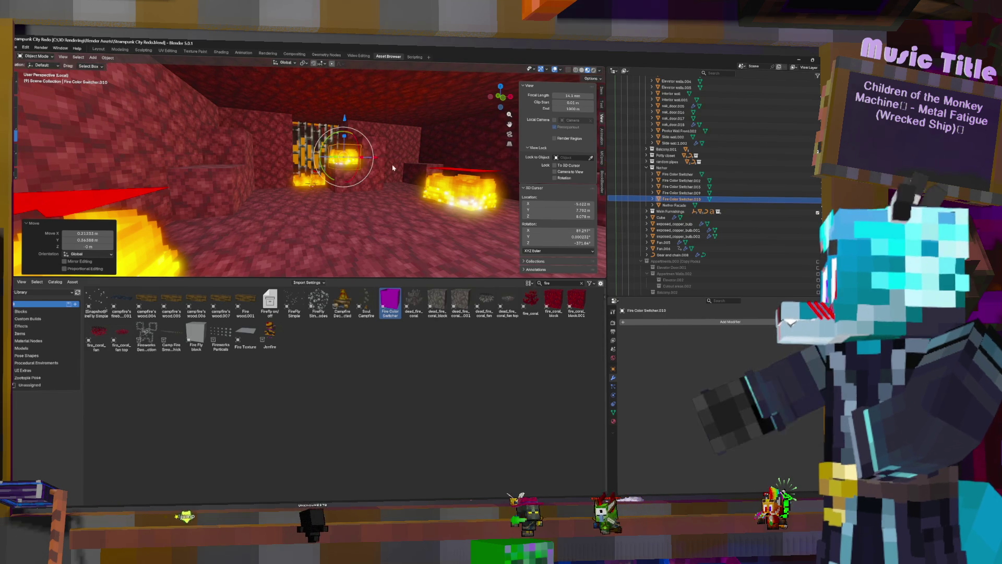
{"action": "middle_click_drag", "start_coordinate": [350, 119], "coordinate": [395, 179]}
Step: Reposition that fire copy so it rests on top of a netherrack block
{"action": "key", "text": "g"}
{"action": "key", "text": "shift+z"}
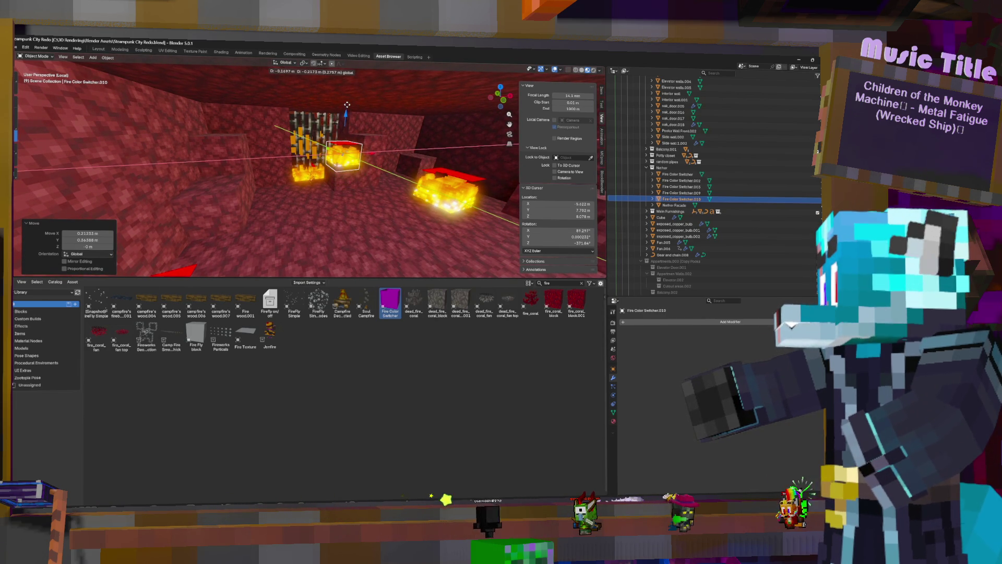
{"action": "left_click", "coordinate": [346, 107]}
{"action": "key", "text": "g"}
{"action": "key", "text": "z"}
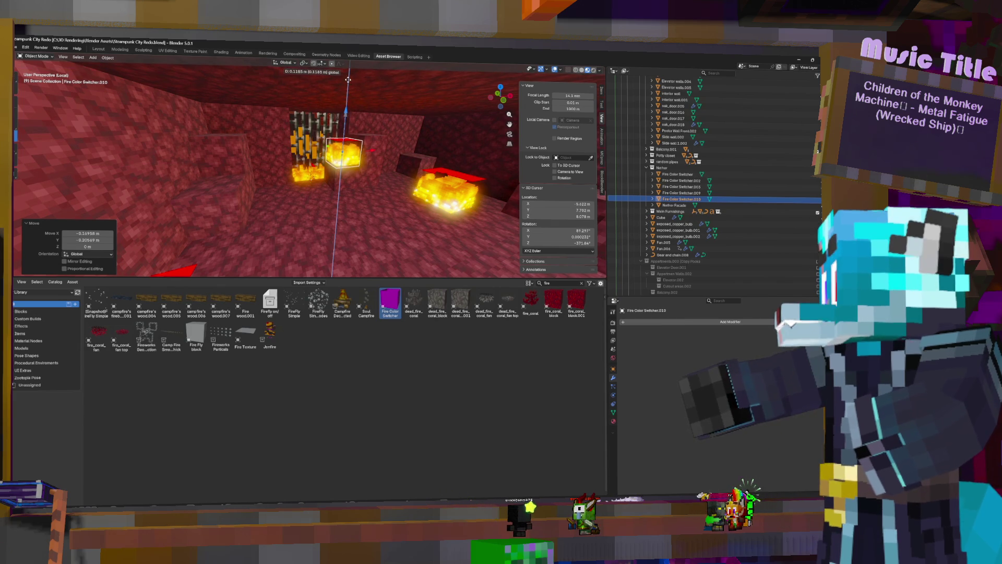
{"action": "left_click", "coordinate": [368, 102]}
{"action": "middle_click_drag", "start_coordinate": [368, 102], "coordinate": [434, 158]}
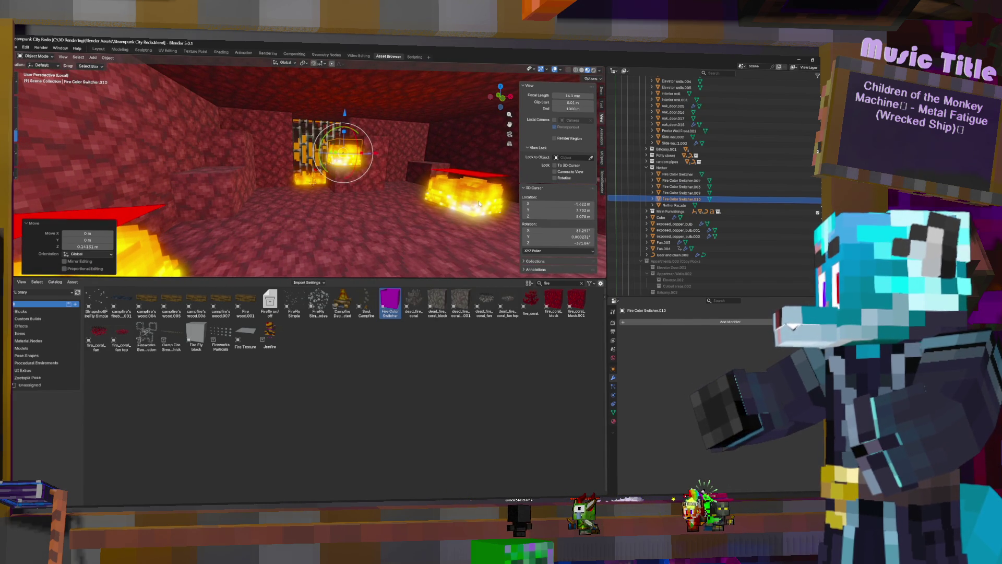
Step: Duplicate the fire block onto the left netherrack block and centre the view on it
{"action": "key", "text": "shift+d"}
{"action": "left_click", "coordinate": [446, 162]}
{"action": "key", "text": "g"}
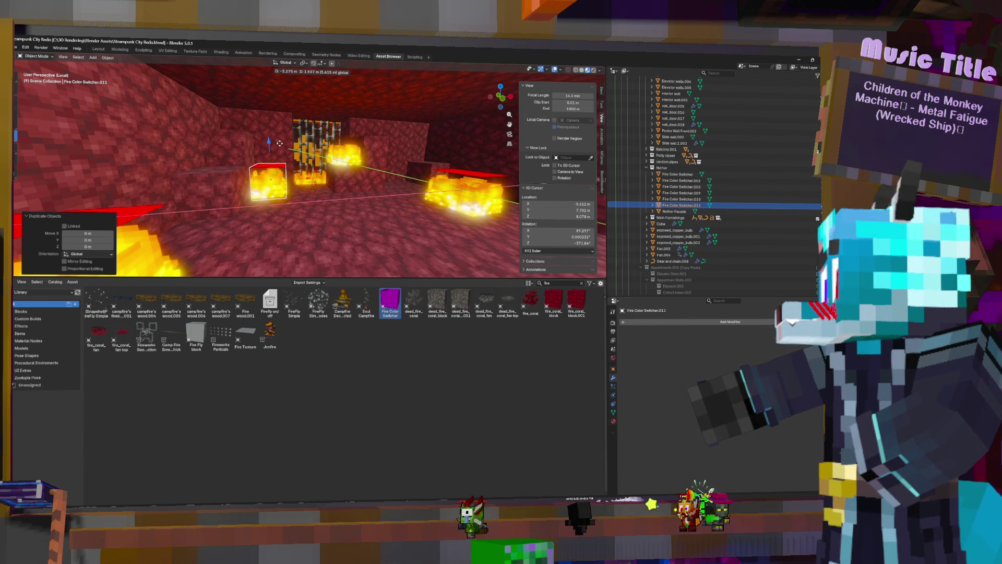
{"action": "left_click", "coordinate": [280, 143]}
{"action": "key", "text": "KP_Decimal"}
{"action": "middle_click_drag", "start_coordinate": [336, 171], "coordinate": [423, 198]}
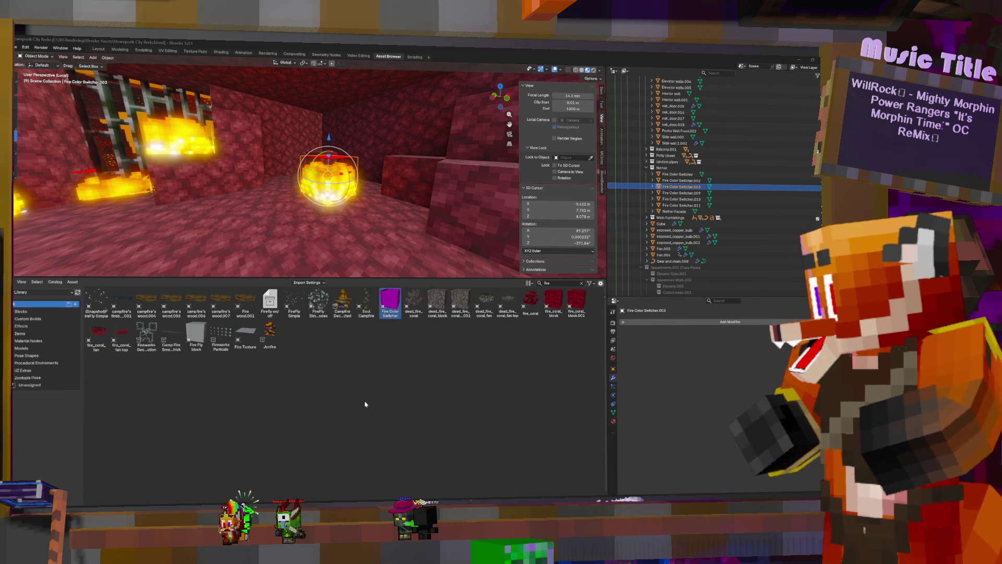
Step: Switch to the Start stream 2 Blender window and try opening a recent project
{"action": "mouse_move", "coordinate": [614, 554]}
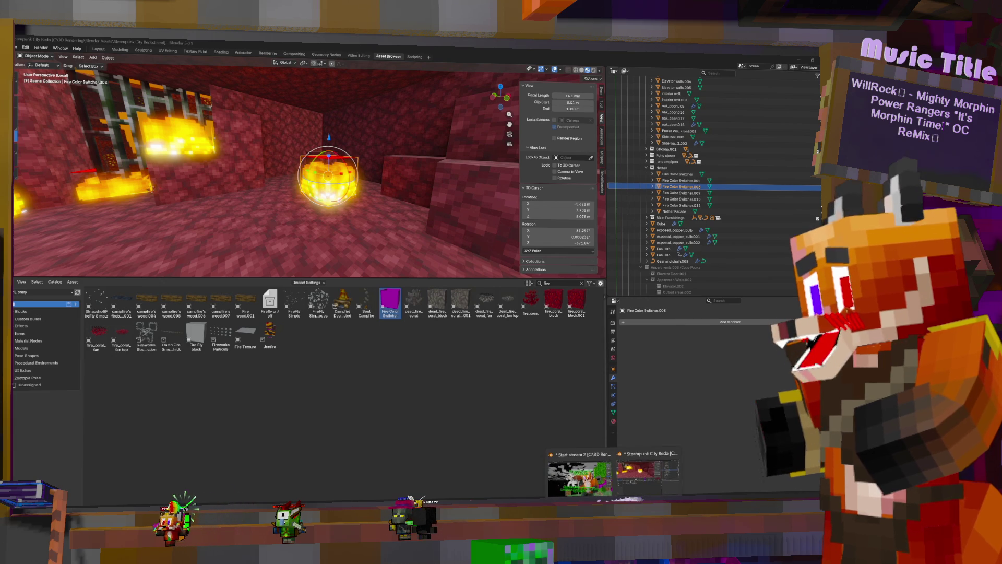
{"action": "left_click", "coordinate": [579, 478]}
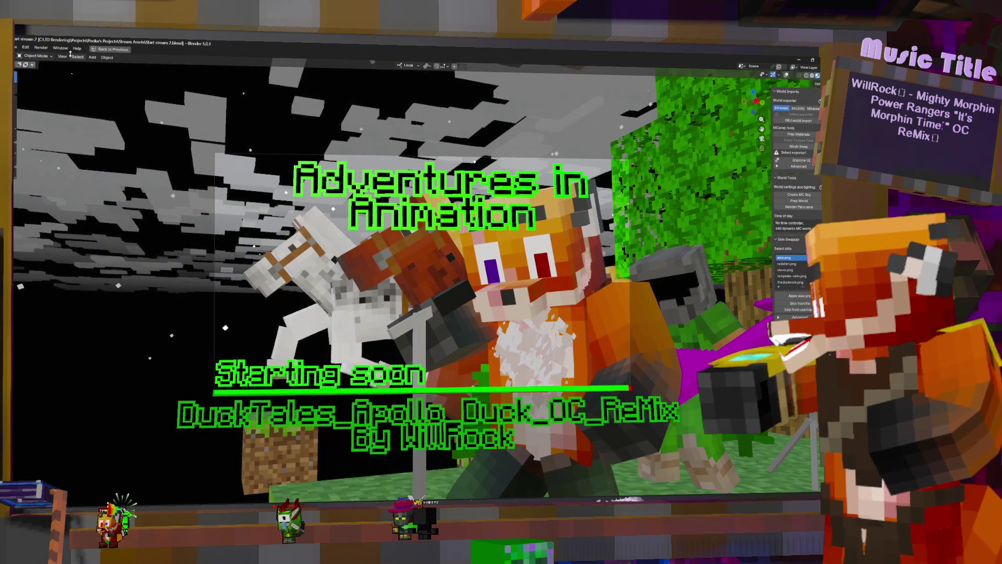
{"action": "left_click", "coordinate": [16, 48]}
{"action": "mouse_move", "coordinate": [30, 70]}
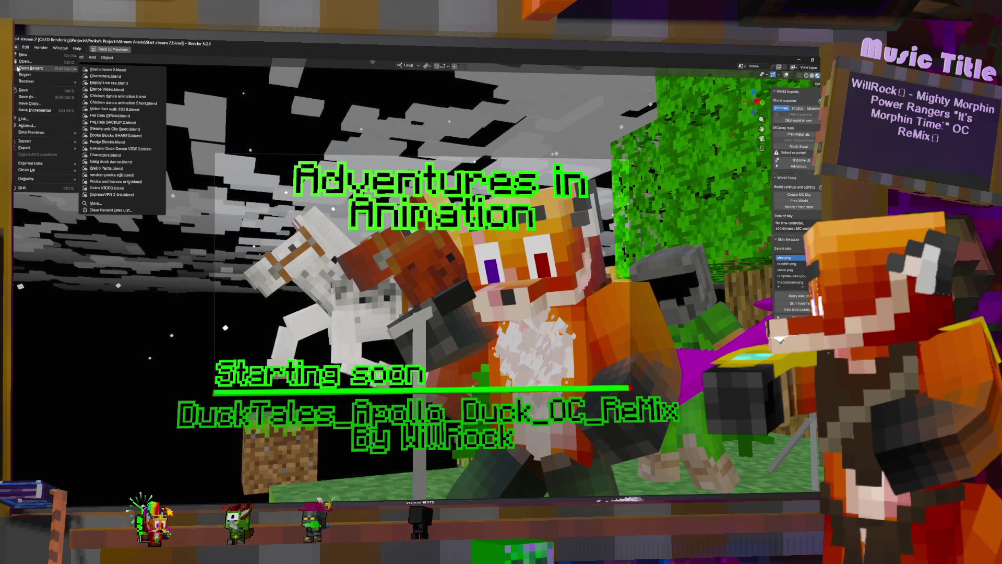
{"action": "left_click", "coordinate": [113, 96]}
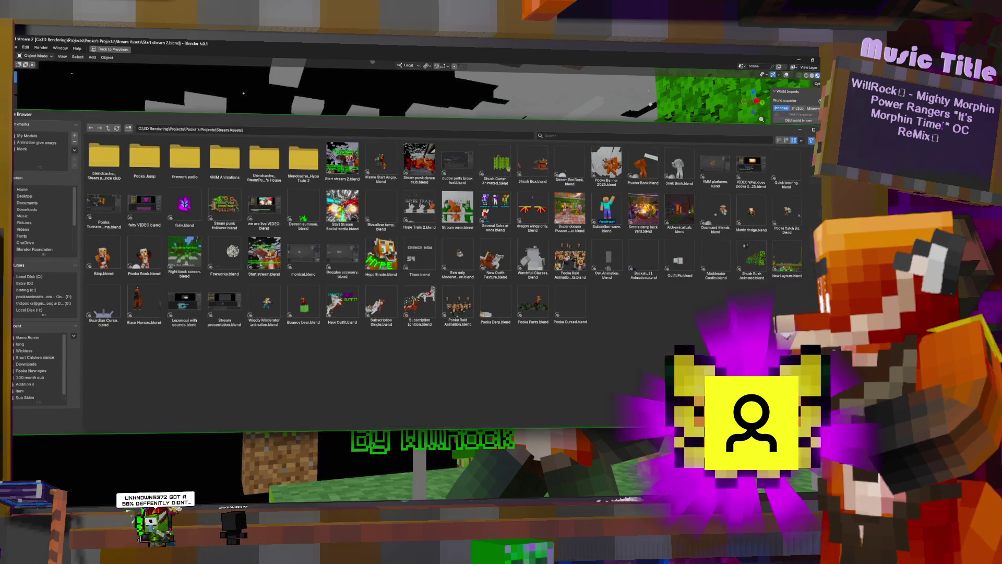
{"action": "key", "text": "Escape"}
Step: Open Wall o Pants.blend from the Mtion folder
{"action": "left_click", "coordinate": [16, 48]}
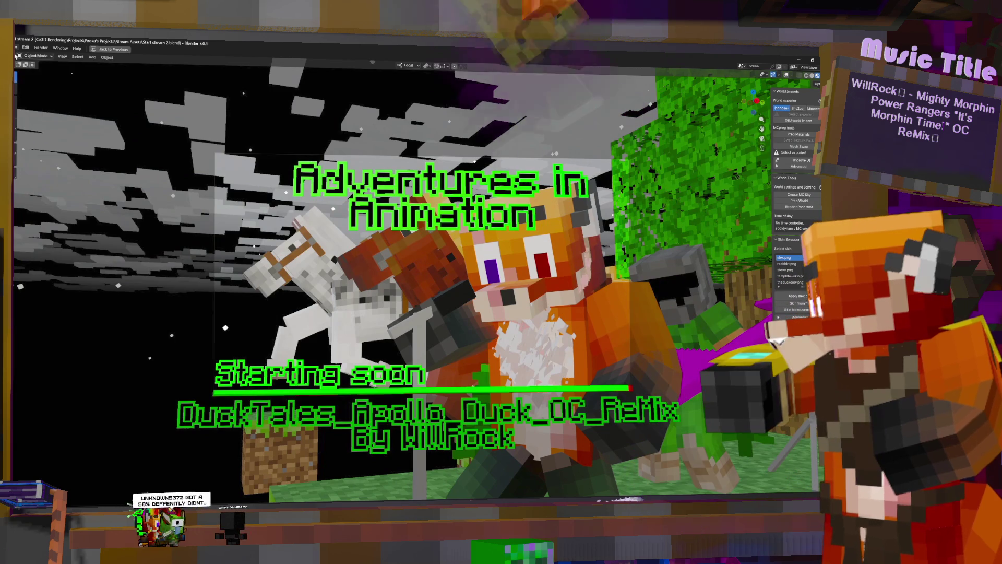
{"action": "left_click", "coordinate": [24, 61]}
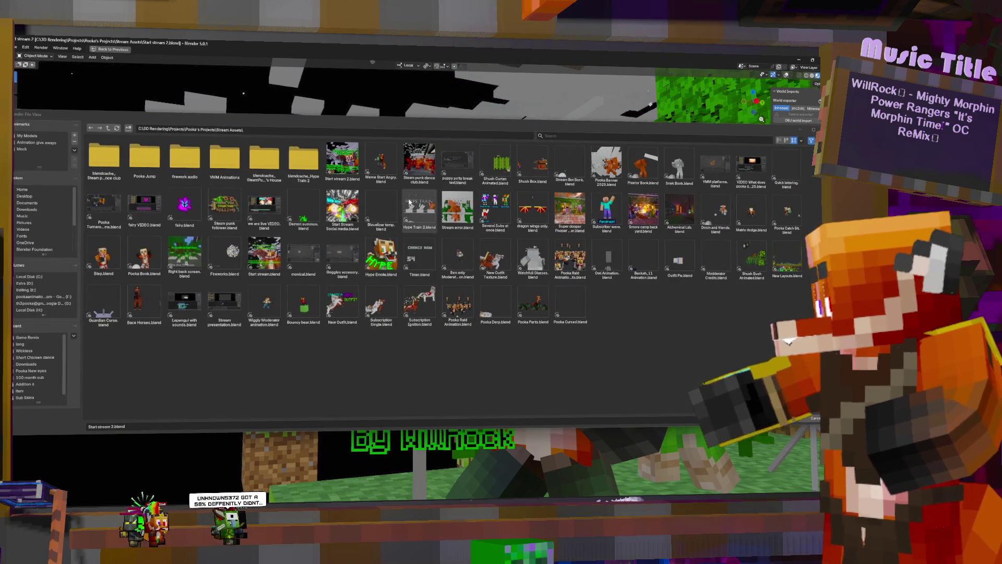
{"action": "left_click", "coordinate": [116, 129]}
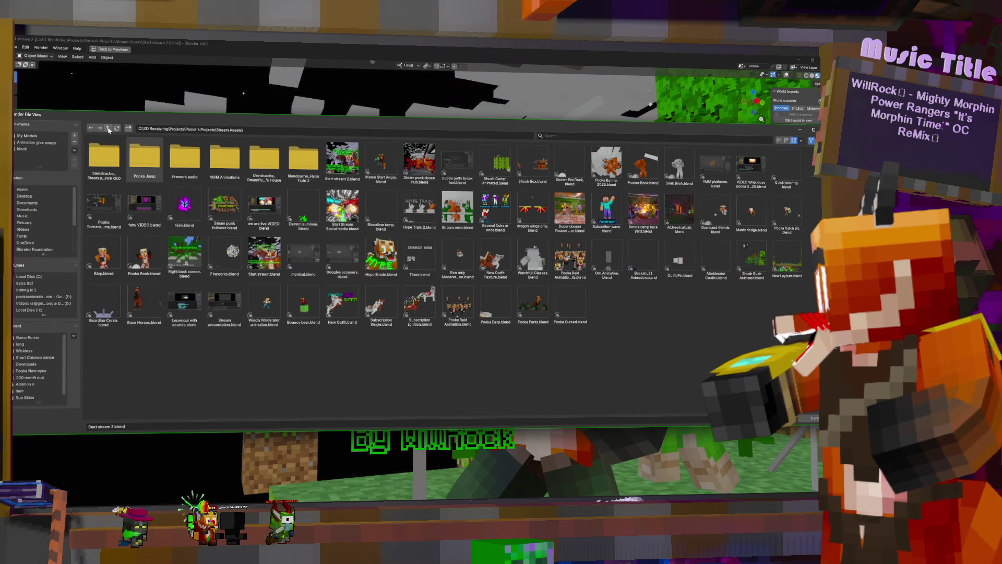
{"action": "left_click", "coordinate": [109, 130]}
{"action": "left_click", "coordinate": [148, 157]}
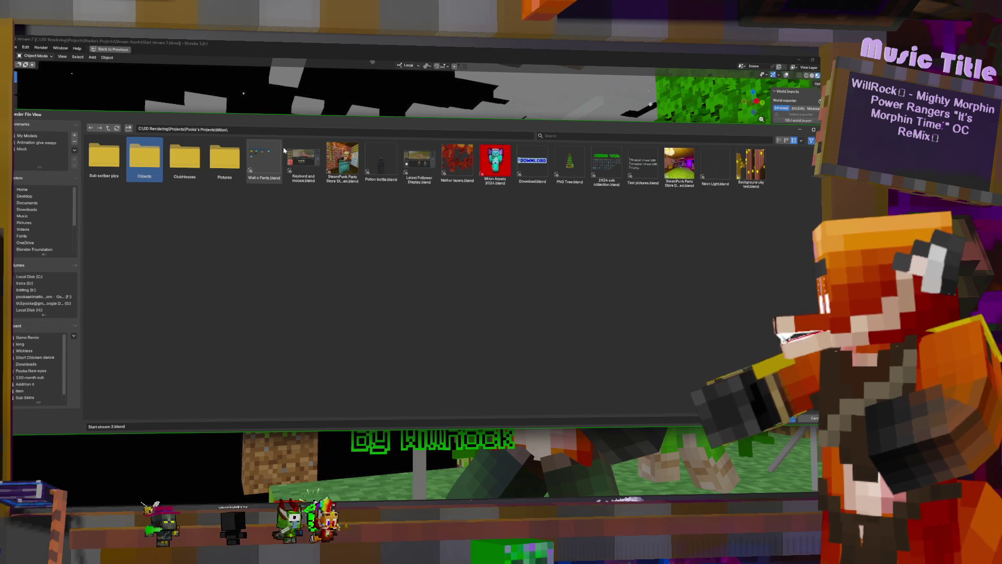
{"action": "double_click", "coordinate": [271, 164]}
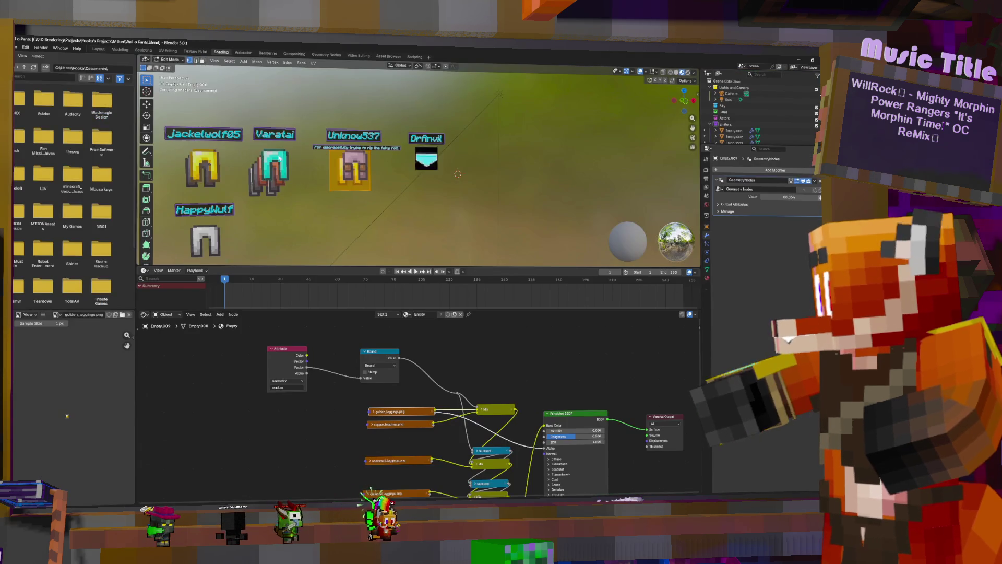
Step: Finish moving the pants geometry, return to Object Mode, and duplicate the third pants beside the original
{"action": "middle_click_drag", "start_coordinate": [467, 164], "coordinate": [413, 154]}
{"action": "key", "text": "g"}
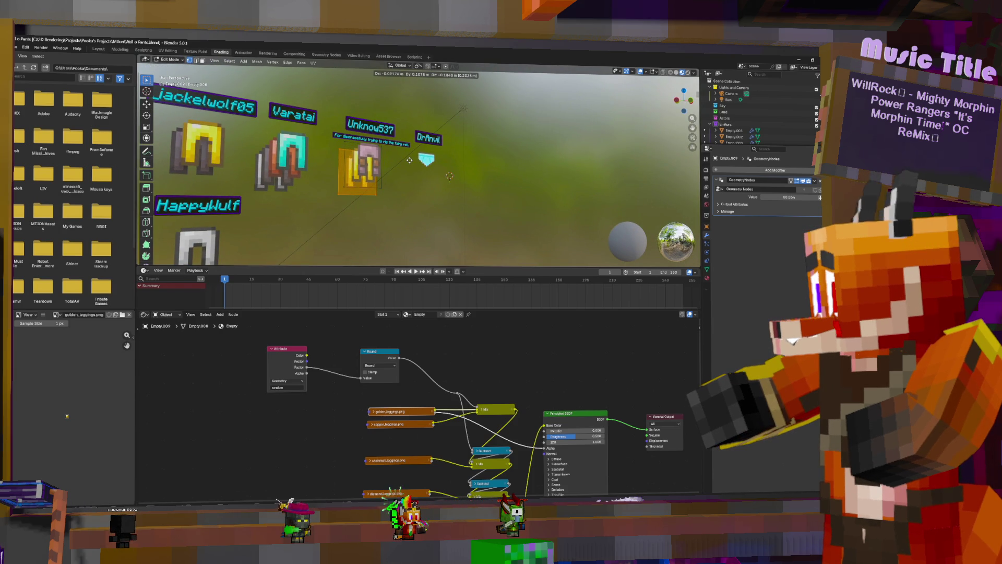
{"action": "left_click", "coordinate": [411, 157]}
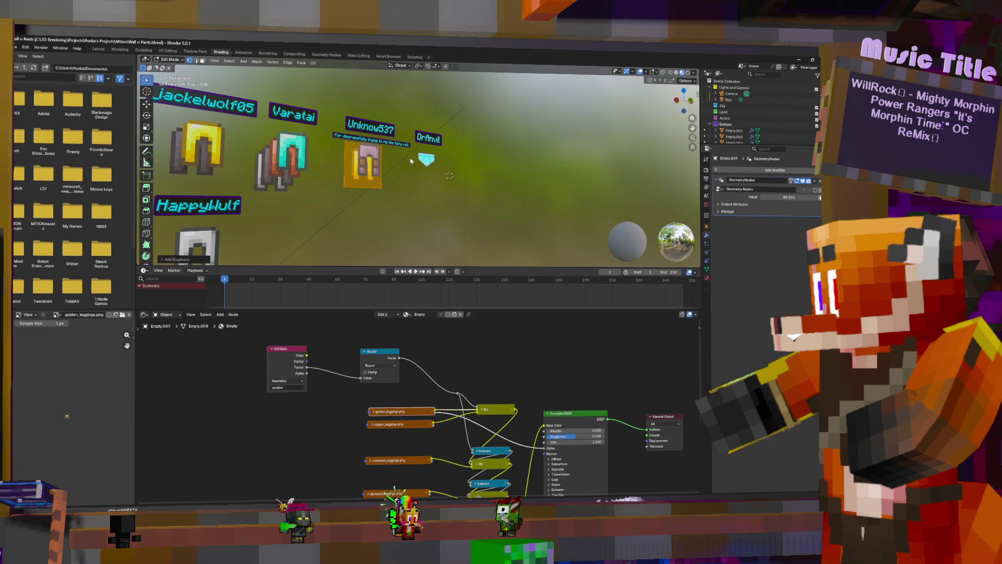
{"action": "key", "text": "Tab"}
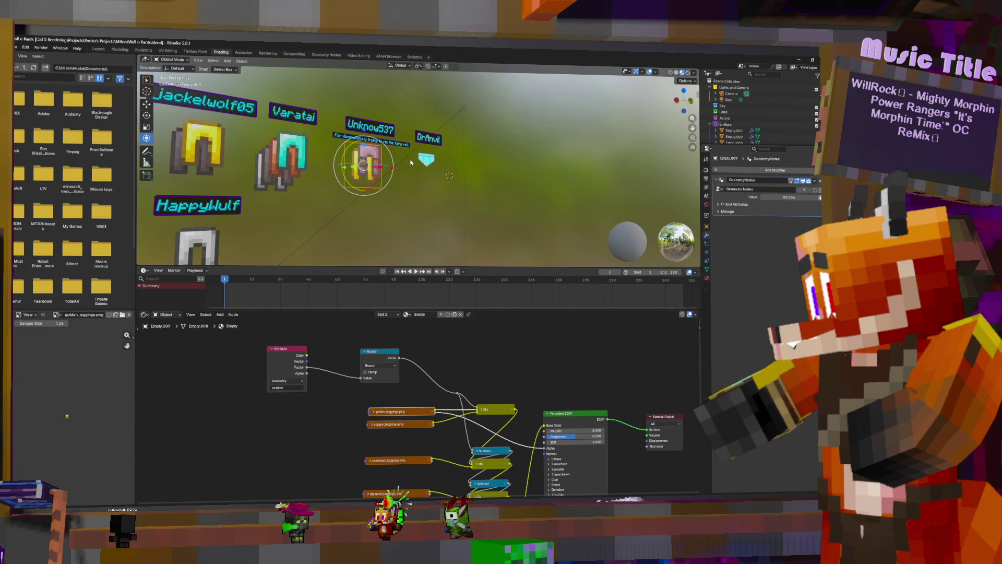
{"action": "key", "text": "shift+d"}
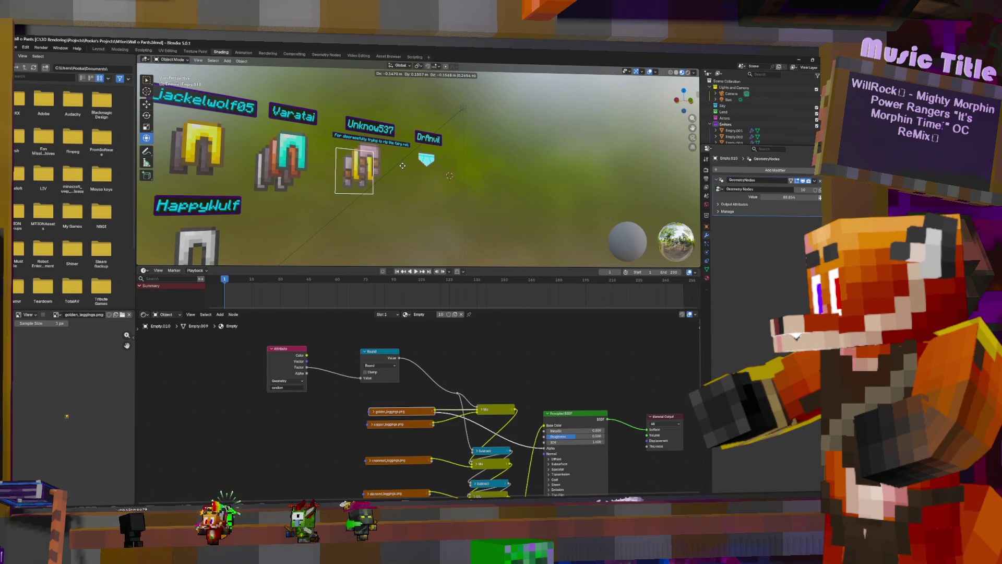
{"action": "left_click", "coordinate": [403, 168]}
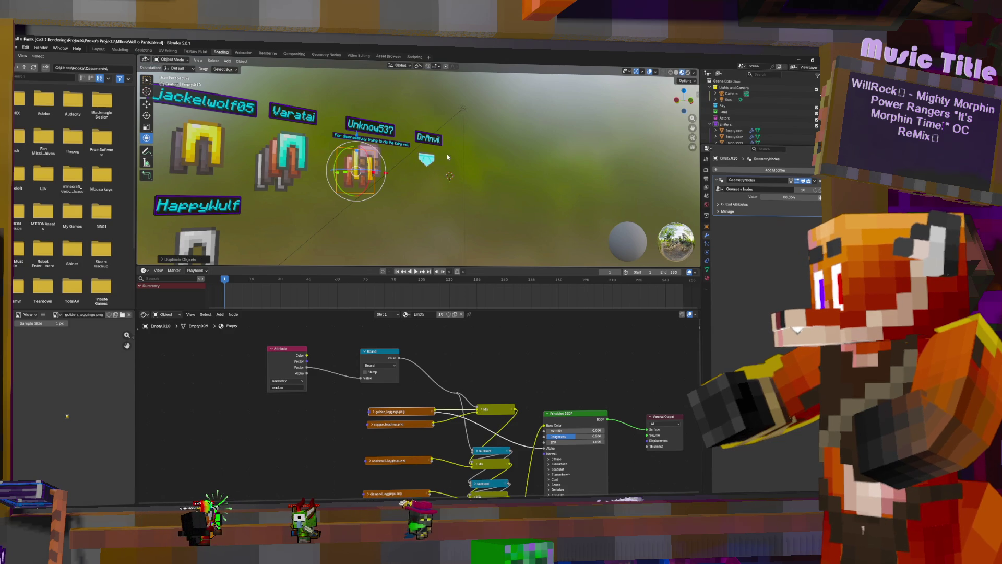
{"action": "middle_click_drag", "start_coordinate": [403, 168], "coordinate": [419, 157]}
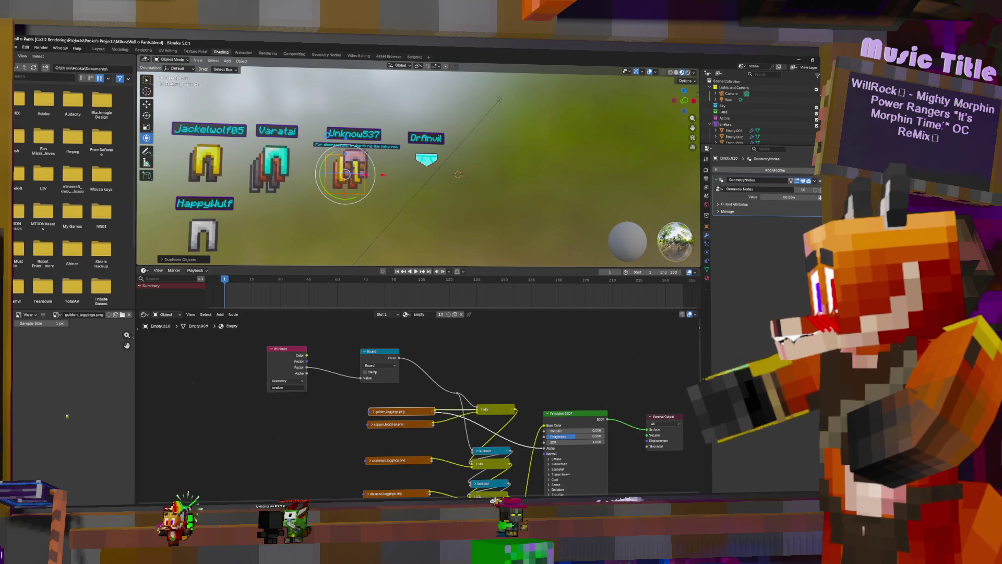
{"action": "left_click", "coordinate": [17, 49]}
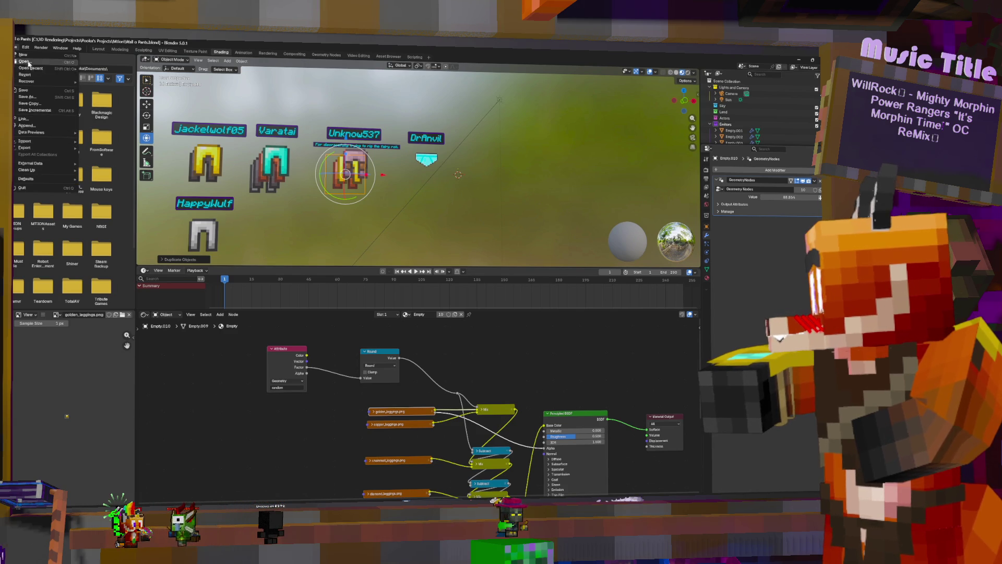
Step: Render the pants display scene and begin saving the rendered image
{"action": "left_click", "coordinate": [40, 48]}
{"action": "left_click", "coordinate": [50, 57]}
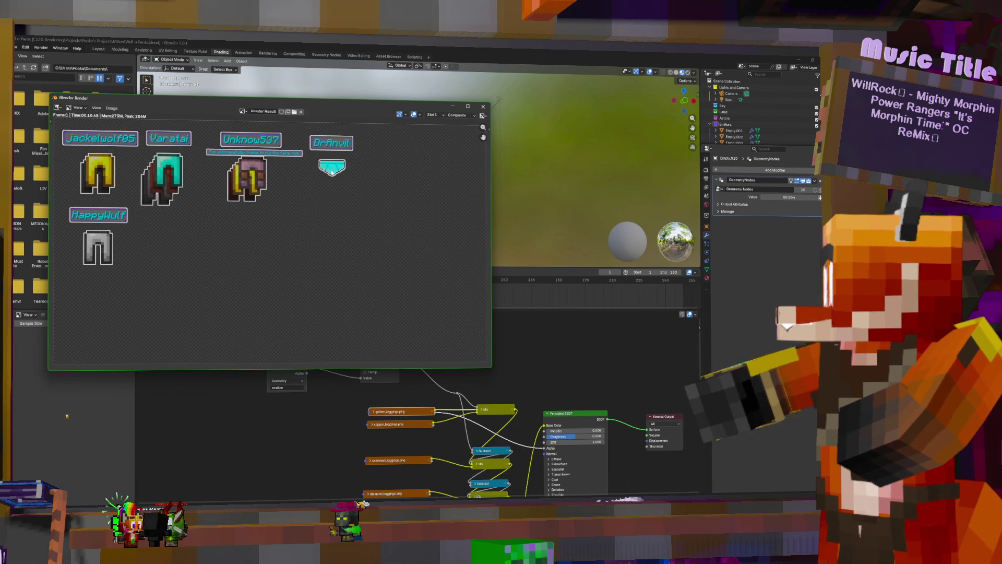
{"action": "left_click", "coordinate": [111, 108]}
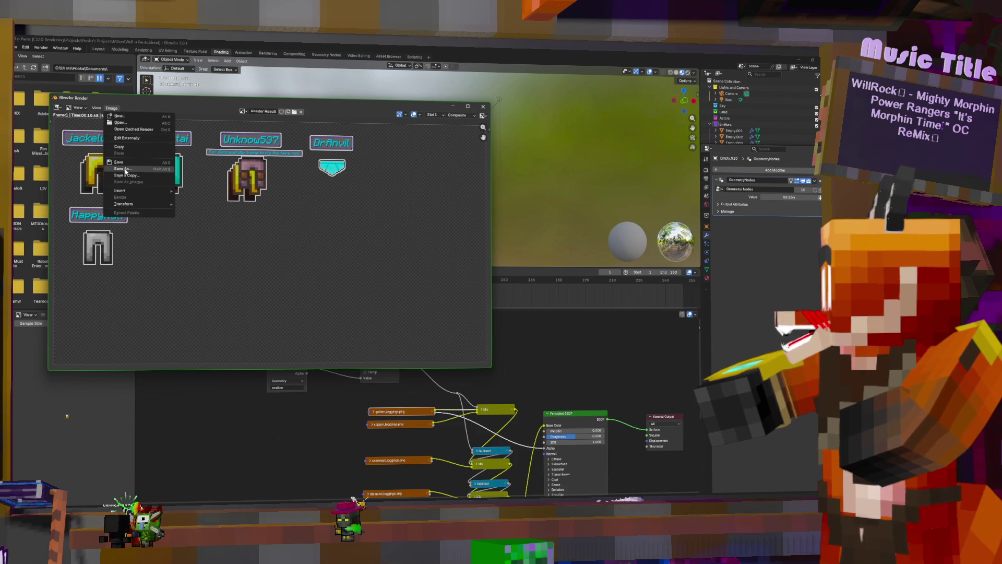
{"action": "left_click", "coordinate": [124, 169]}
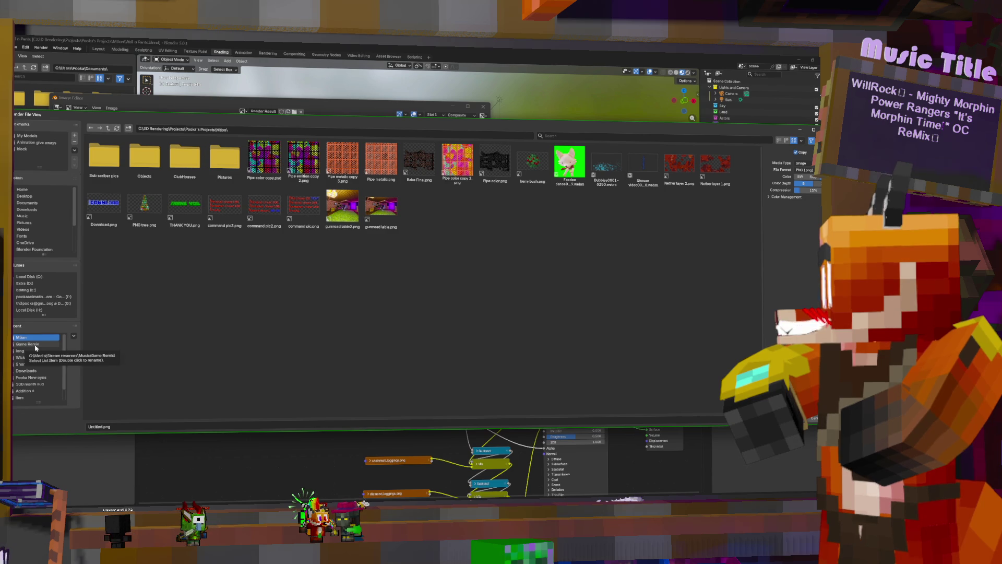
Step: Save the render as Pants Wall.png in G:\Other computers\Streaming Computer\Stream resources\Images, then close the render window
{"action": "left_click", "coordinate": [48, 304]}
{"action": "double_click", "coordinate": [144, 156]}
{"action": "left_click", "coordinate": [112, 163]}
{"action": "double_click", "coordinate": [113, 163]}
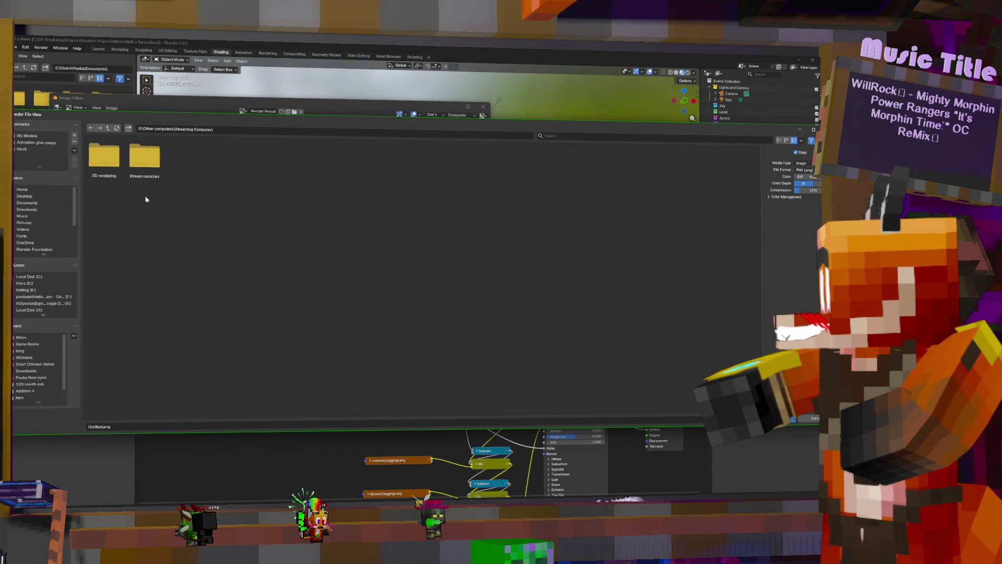
{"action": "double_click", "coordinate": [145, 156]}
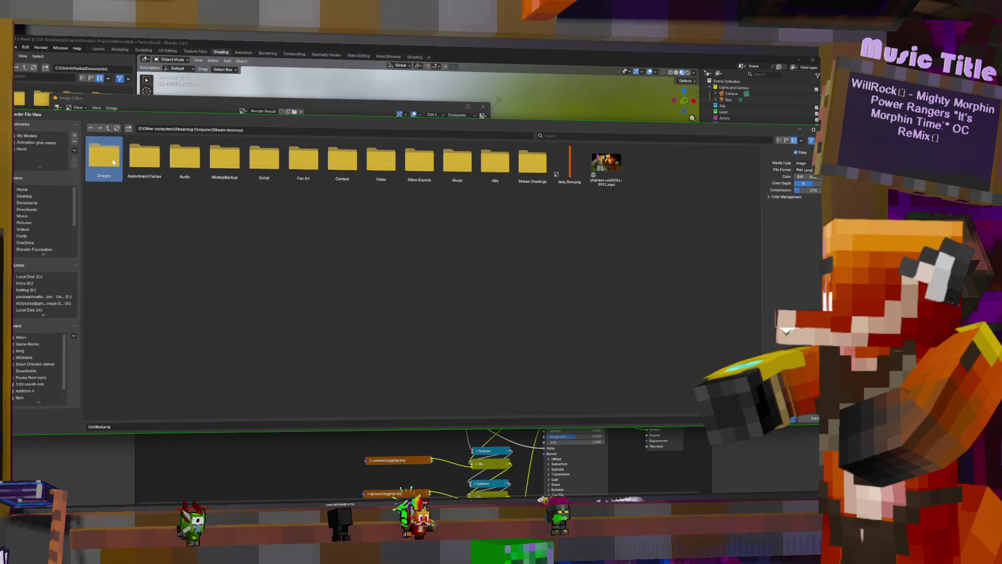
{"action": "double_click", "coordinate": [114, 163]}
{"action": "left_click", "coordinate": [113, 162]}
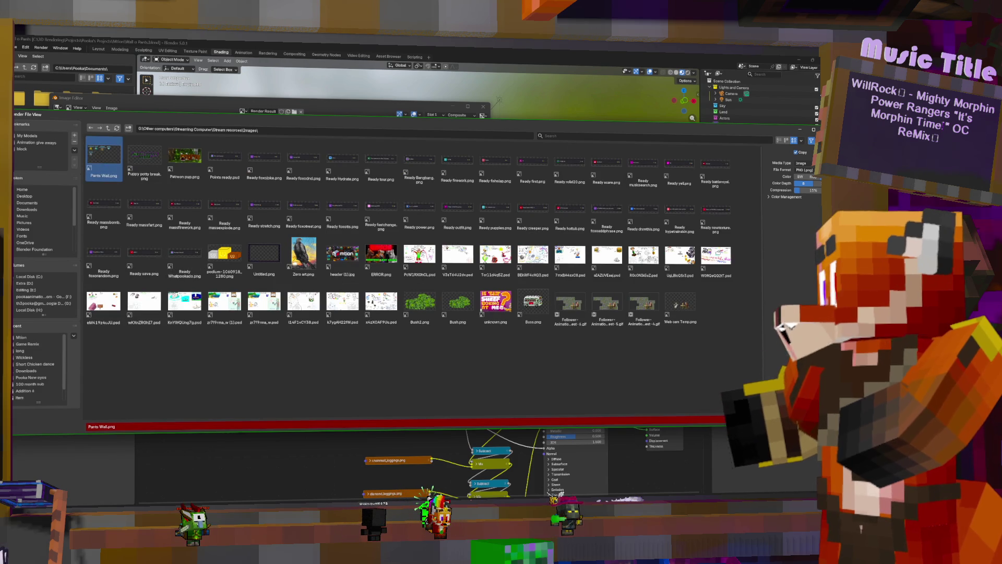
{"action": "key", "text": "Return"}
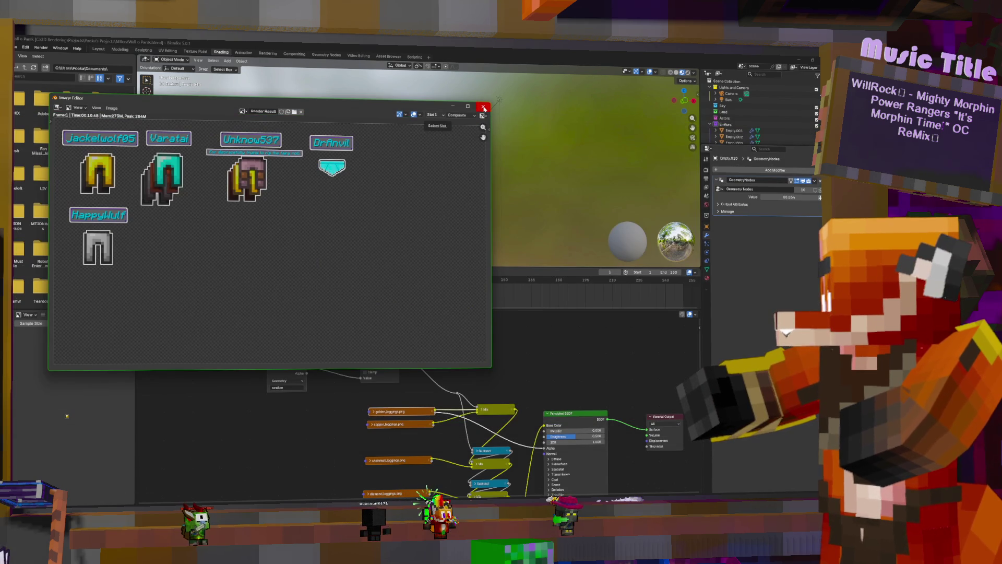
{"action": "left_click", "coordinate": [484, 107]}
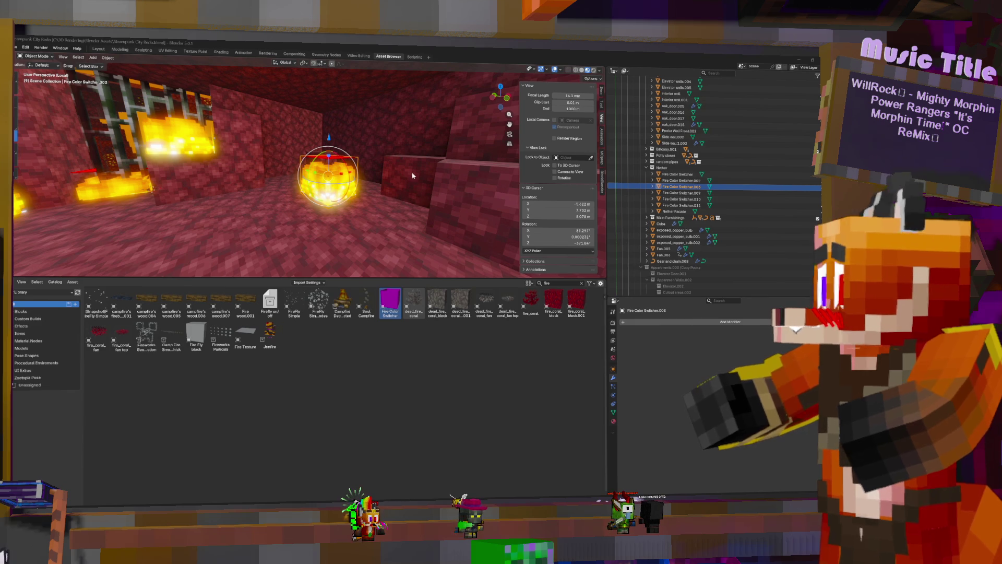
Step: Make Nether the active collection in the Outliner
{"action": "left_click", "coordinate": [662, 168]}
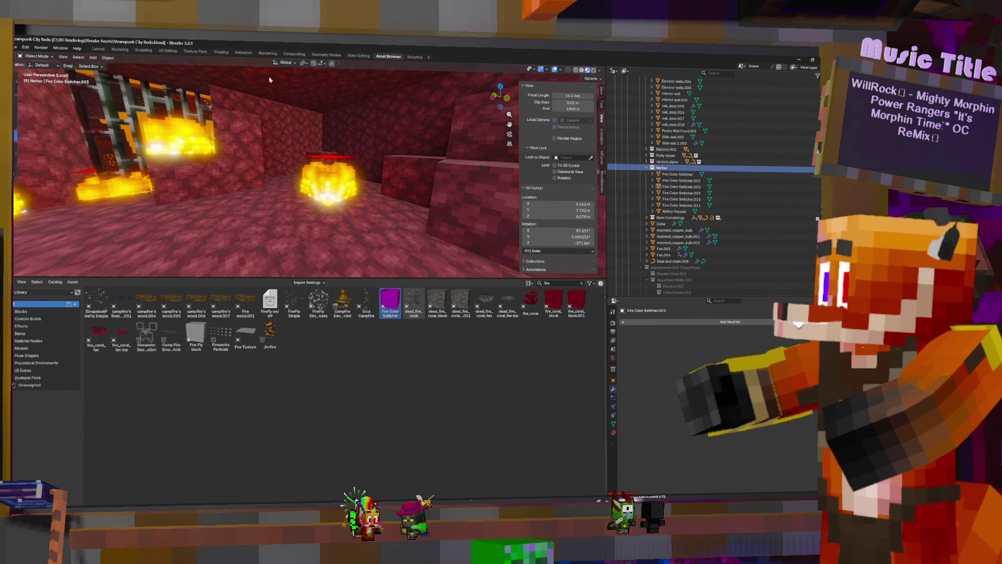
{"action": "left_click", "coordinate": [16, 48]}
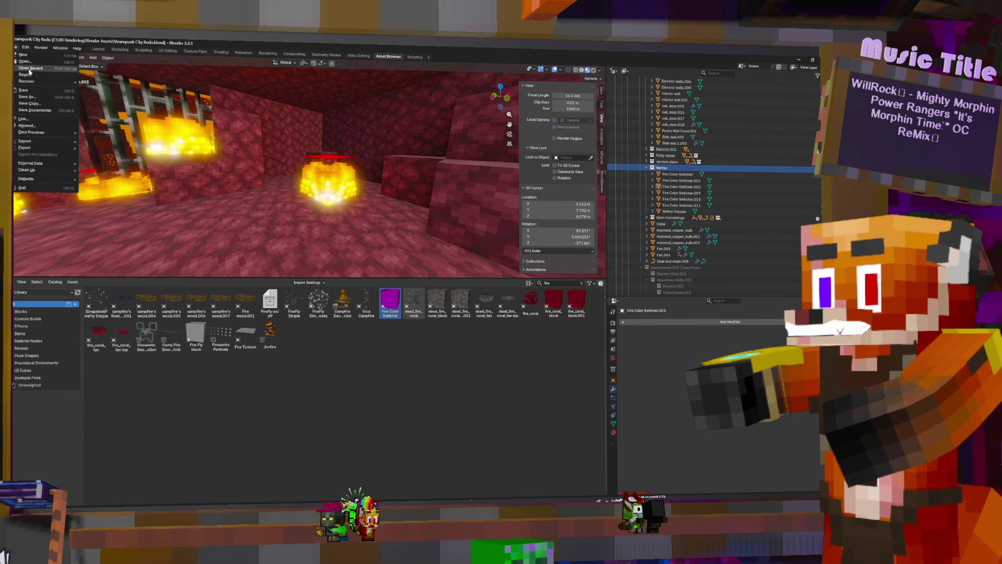
Step: Start File > Append and go up through Stream Assets to the main projects folder
{"action": "key", "text": "Escape"}
{"action": "left_click", "coordinate": [16, 48]}
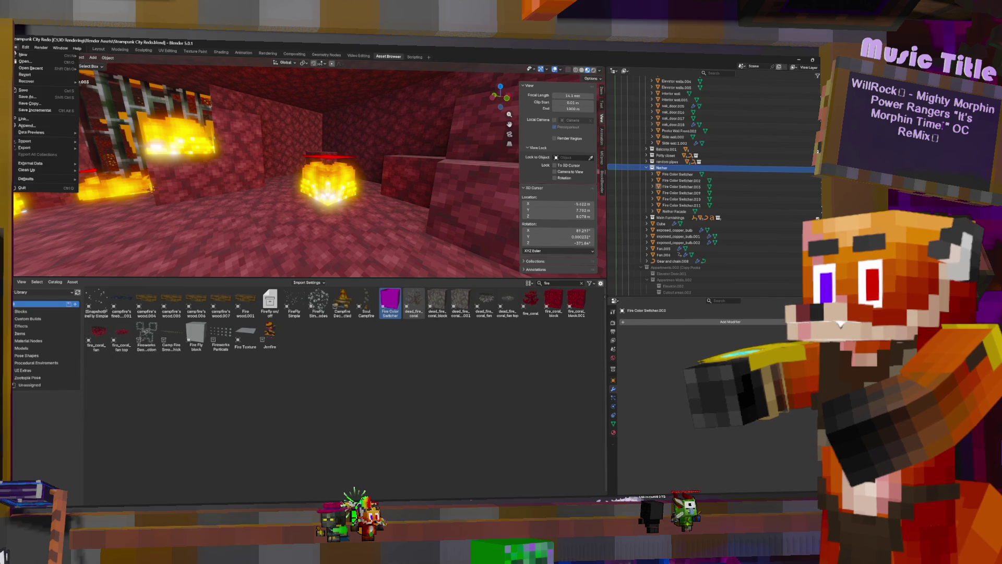
{"action": "left_click", "coordinate": [26, 125]}
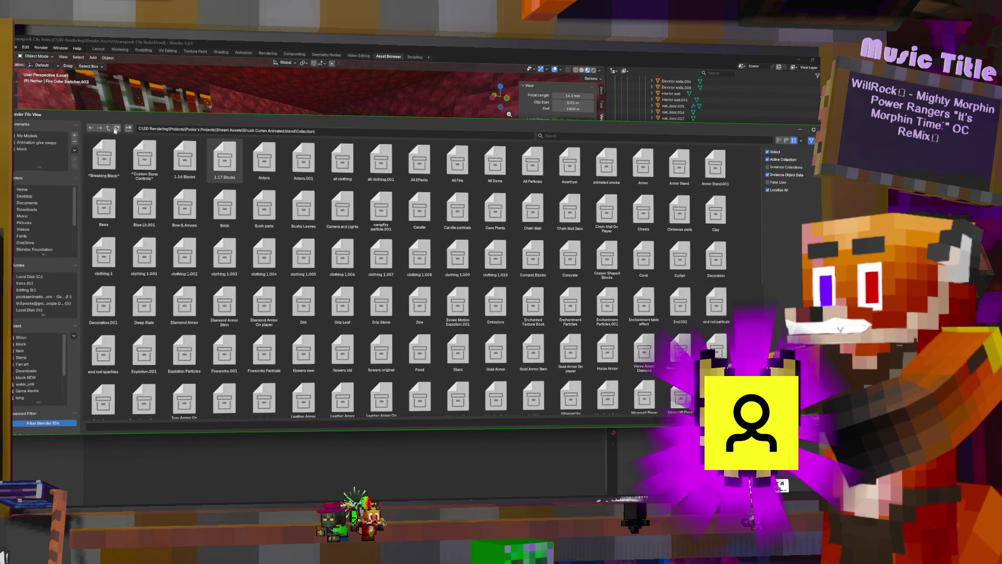
{"action": "left_click", "coordinate": [108, 128]}
{"action": "left_click", "coordinate": [108, 128]}
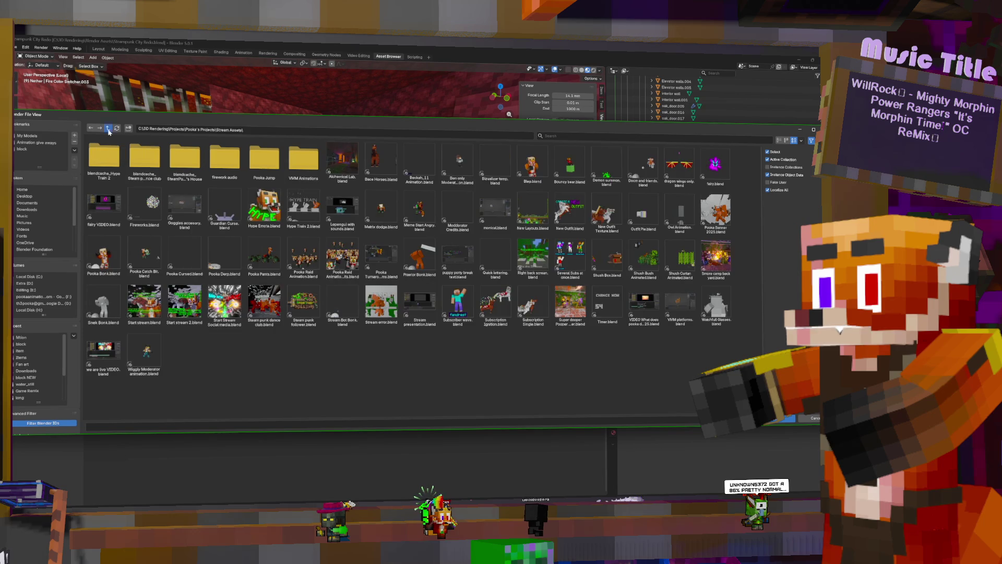
{"action": "left_click", "coordinate": [108, 130]}
Step: Browse Mtion's Objects subfolders: Decoration, Desk, Weapons and one other
{"action": "double_click", "coordinate": [342, 167]}
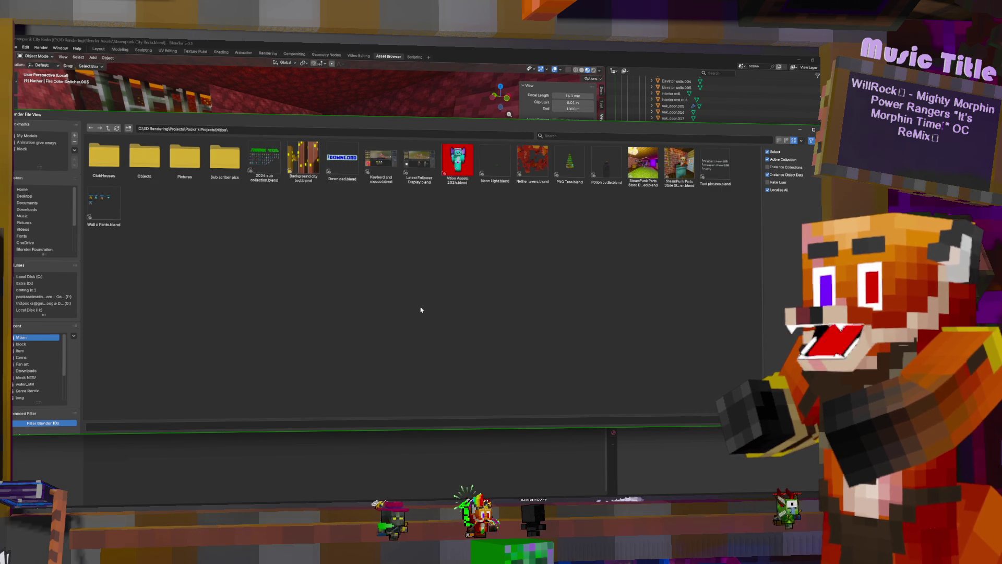
{"action": "double_click", "coordinate": [145, 156]}
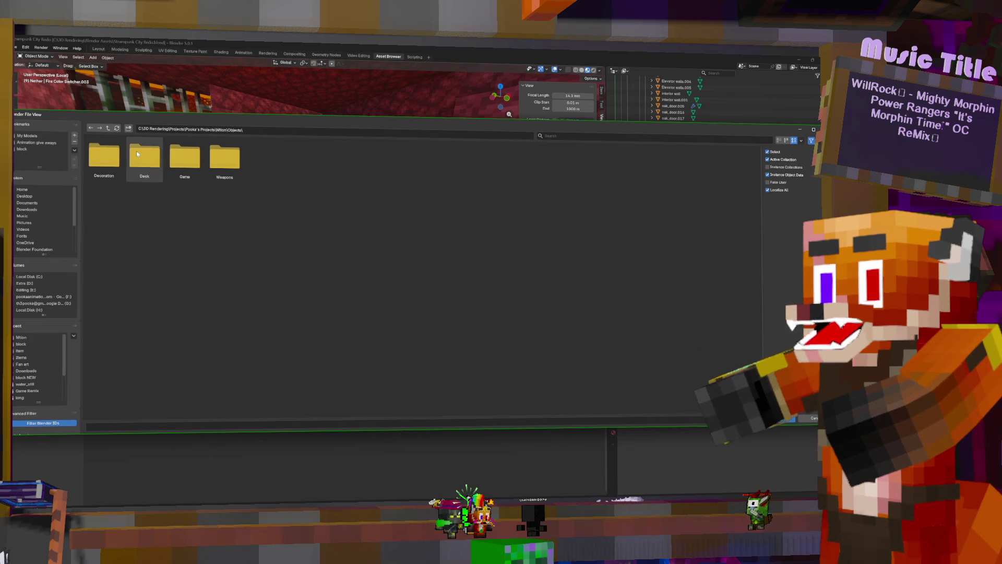
{"action": "double_click", "coordinate": [110, 158]}
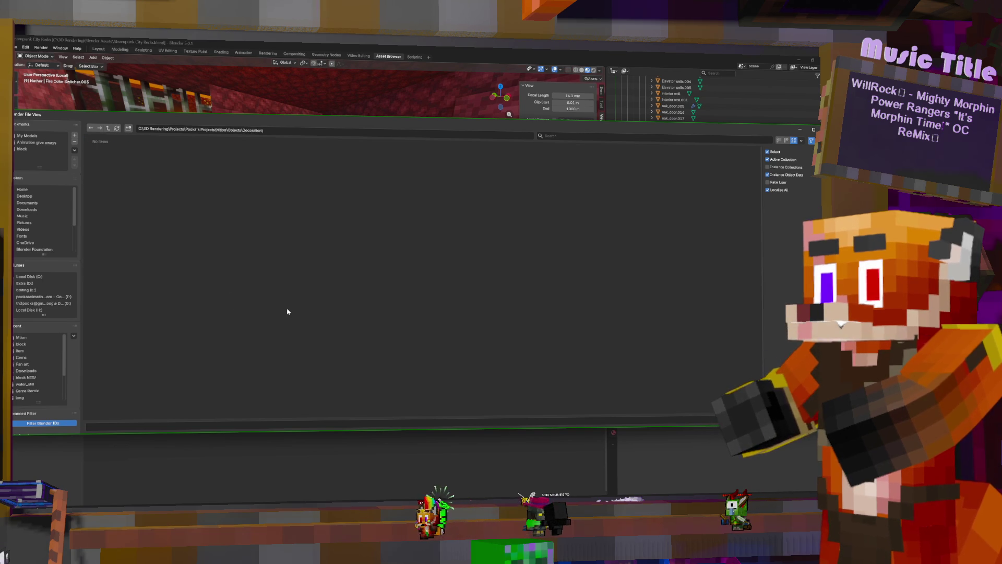
{"action": "left_click", "coordinate": [109, 129]}
{"action": "double_click", "coordinate": [145, 156]}
{"action": "left_click", "coordinate": [109, 128]}
{"action": "double_click", "coordinate": [185, 156]}
{"action": "key", "text": "BackSpace"}
{"action": "double_click", "coordinate": [225, 157]}
{"action": "left_click", "coordinate": [109, 128]}
{"action": "left_click", "coordinate": [109, 128]}
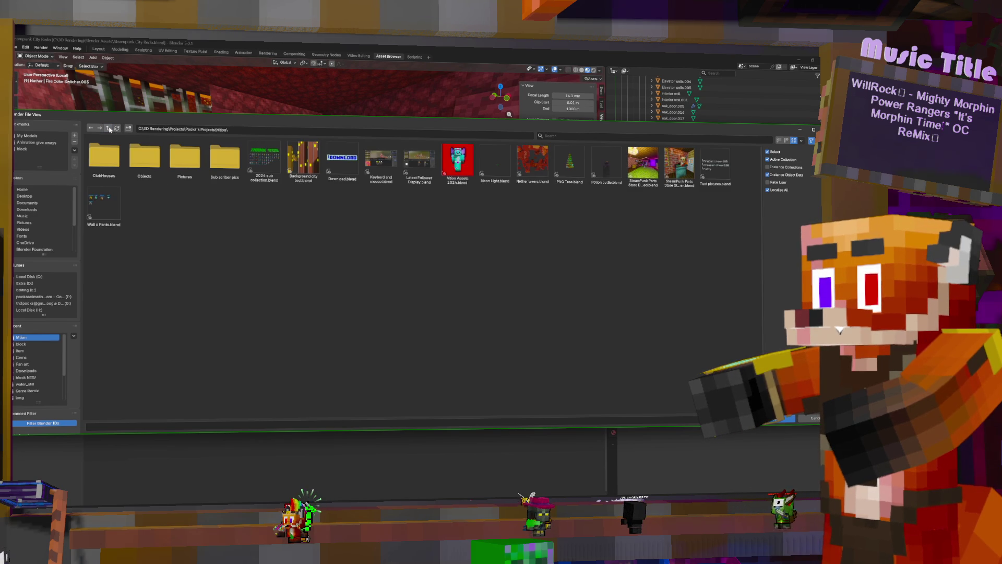
Step: Check Mtion's ClubHouses, Pictures and Sub scriber pics folders, then return to the projects folder
{"action": "double_click", "coordinate": [118, 155]}
{"action": "key", "text": "BackSpace"}
{"action": "double_click", "coordinate": [189, 162]}
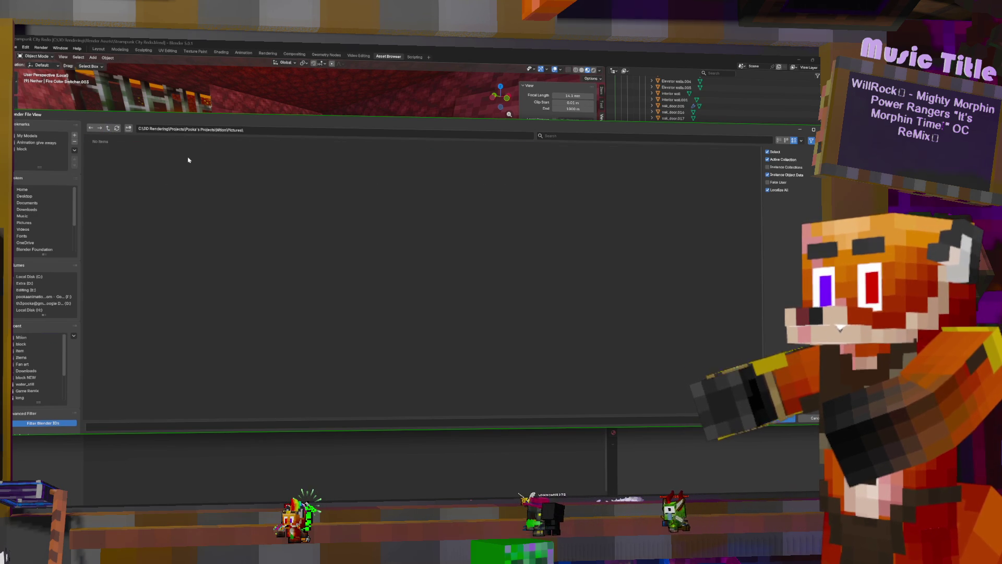
{"action": "left_click", "coordinate": [109, 128]}
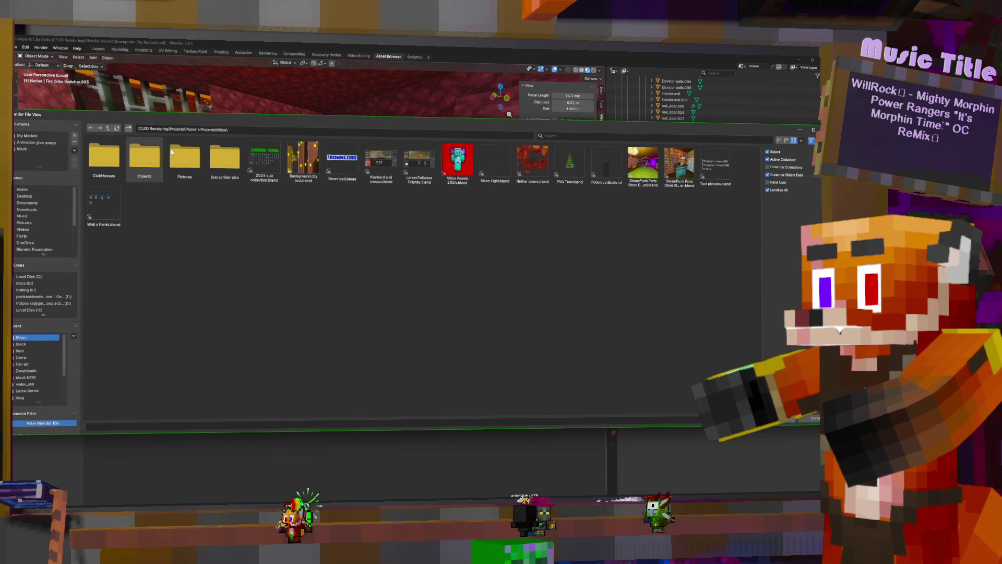
{"action": "double_click", "coordinate": [224, 158]}
{"action": "left_click", "coordinate": [105, 129]}
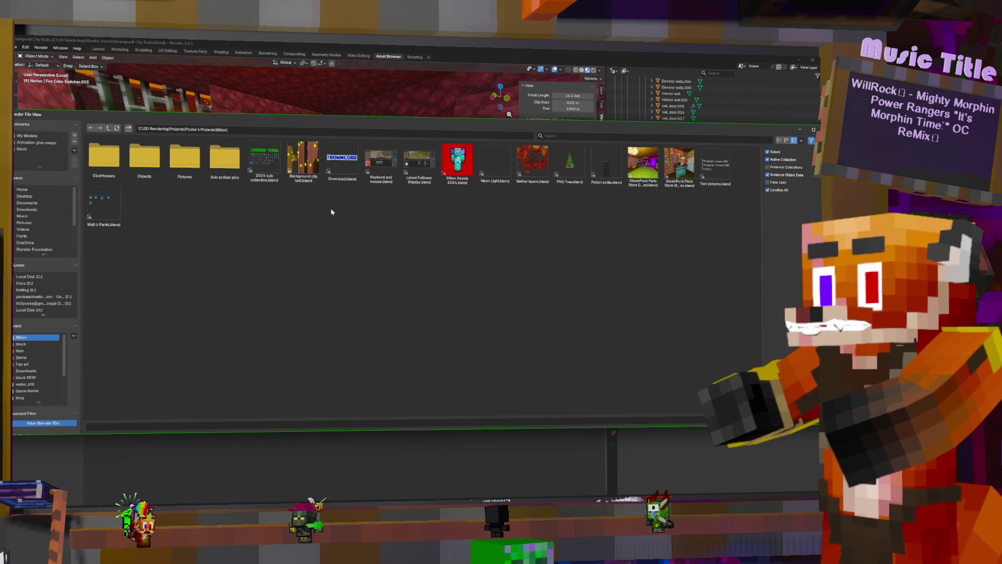
{"action": "left_click", "coordinate": [109, 129]}
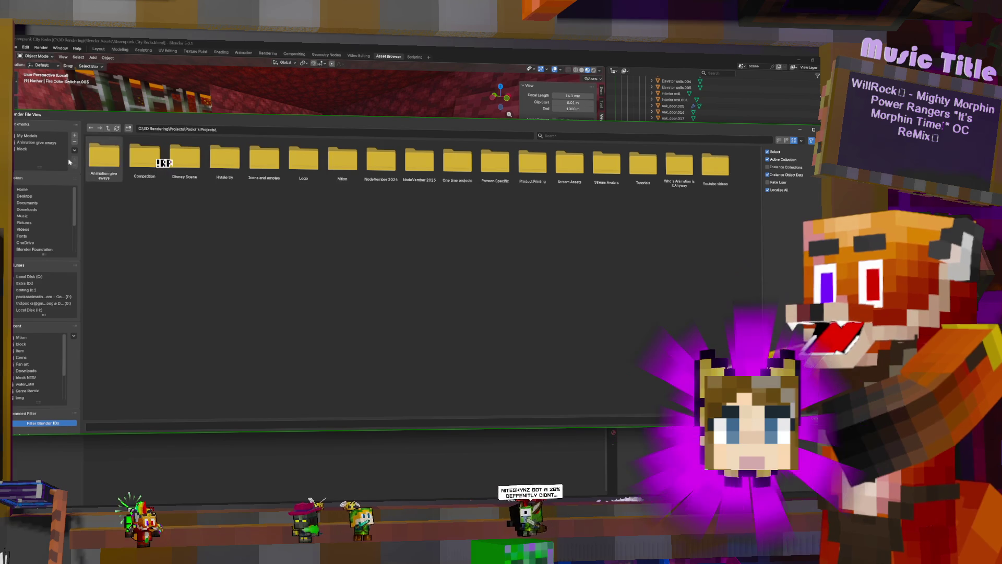
Step: Search the Stream Assets folder for 'bath', then clear the search
{"action": "left_click", "coordinate": [579, 171]}
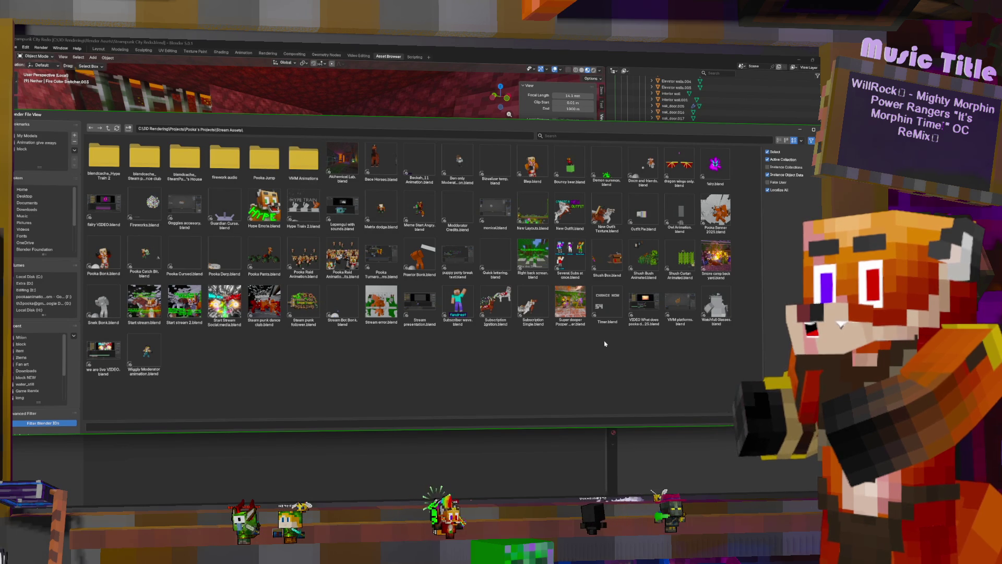
{"action": "left_click", "coordinate": [649, 138]}
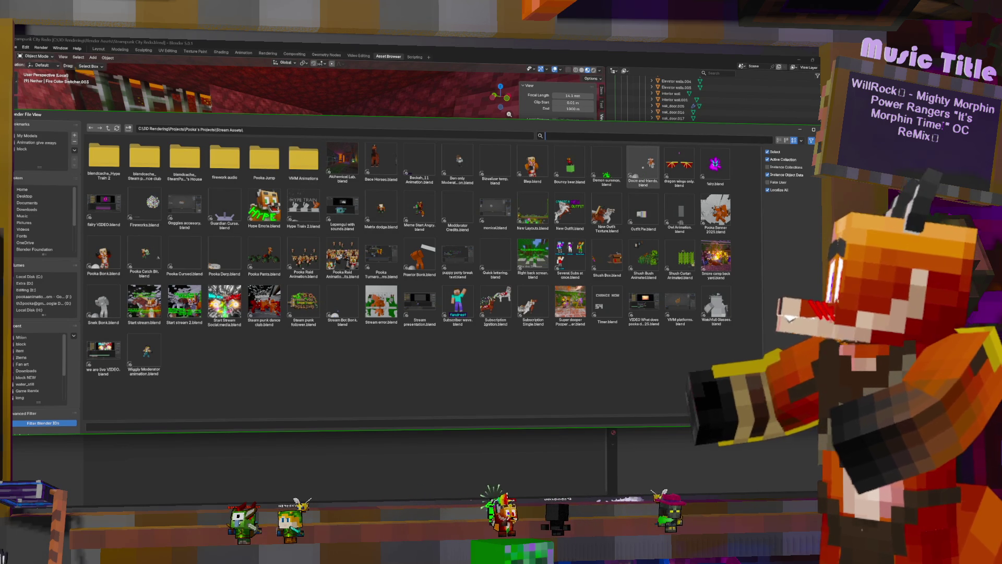
{"action": "type", "text": "bath"}
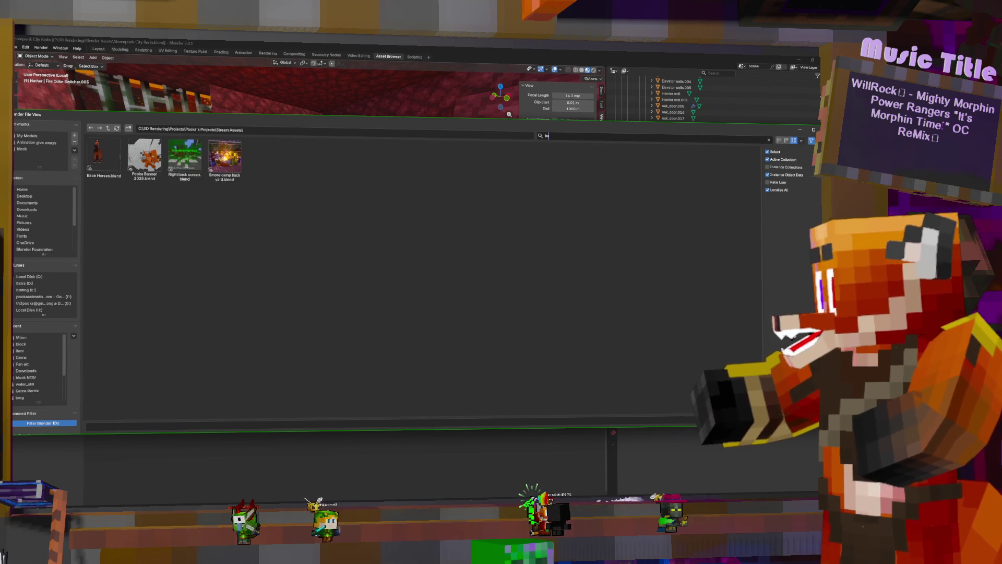
{"action": "key", "text": "Escape"}
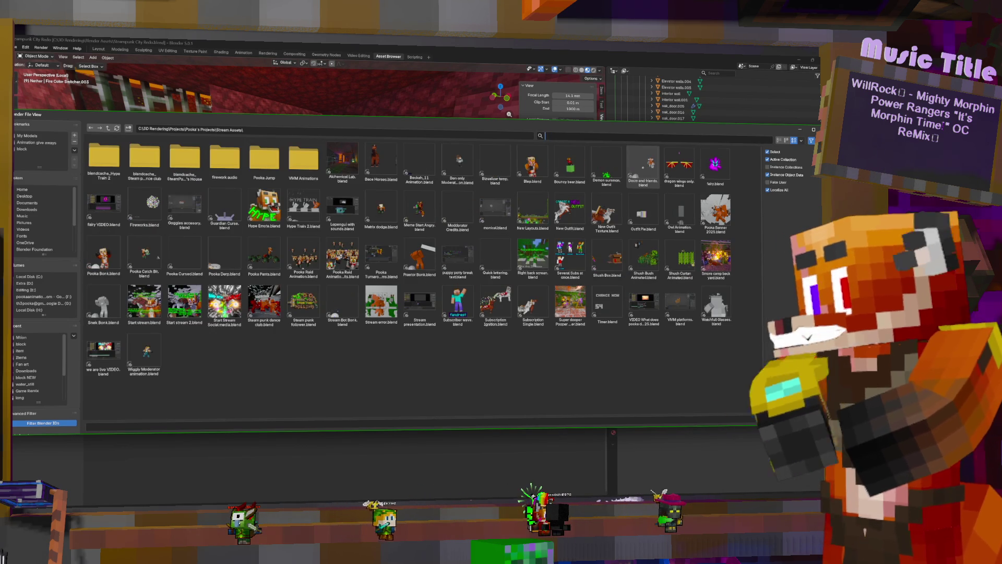
{"action": "key", "text": "Return"}
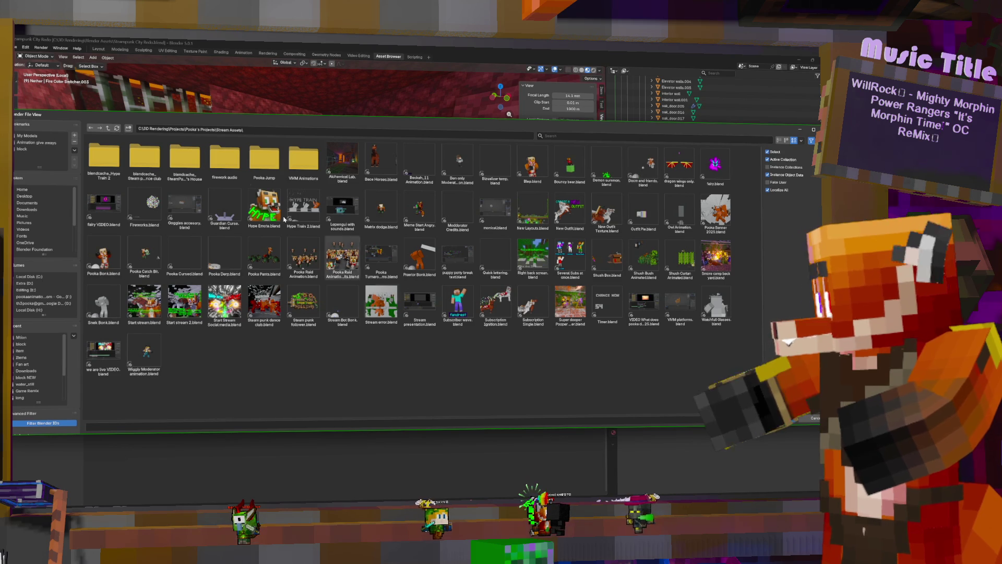
Step: Look through NodeVember 2024 and One time projects, filtering the latter for 'bath'
{"action": "left_click", "coordinate": [109, 129]}
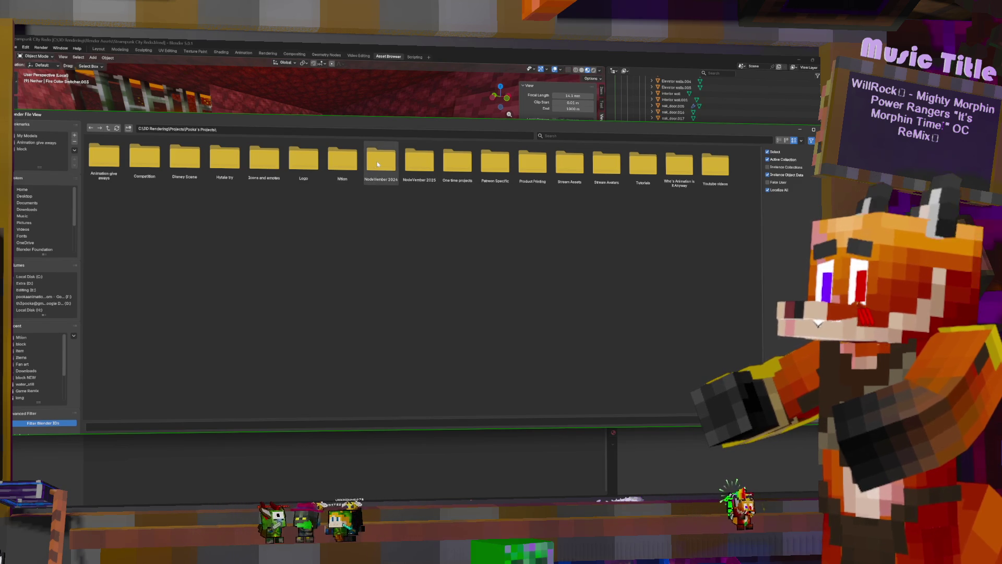
{"action": "double_click", "coordinate": [378, 164]}
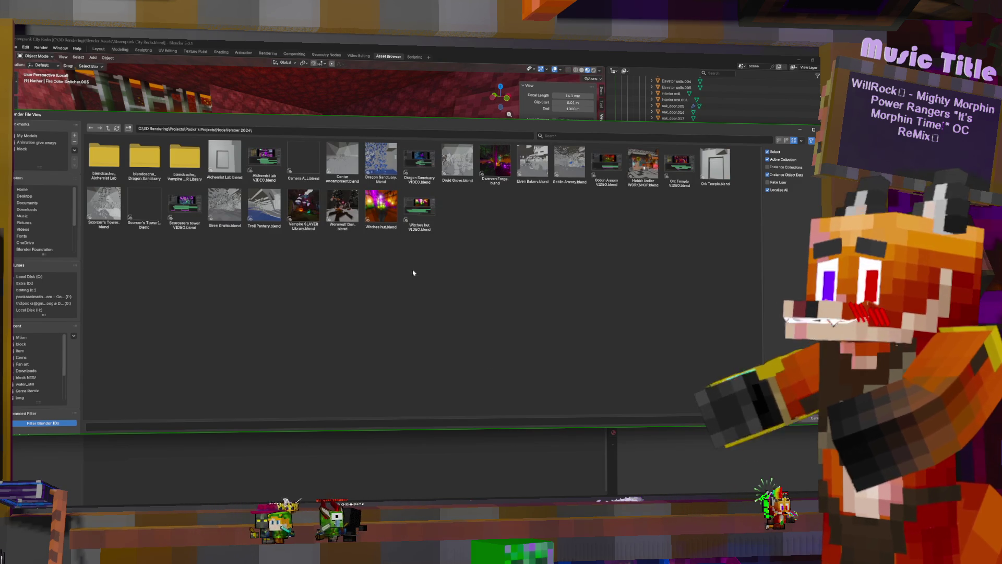
{"action": "key", "text": "BackSpace"}
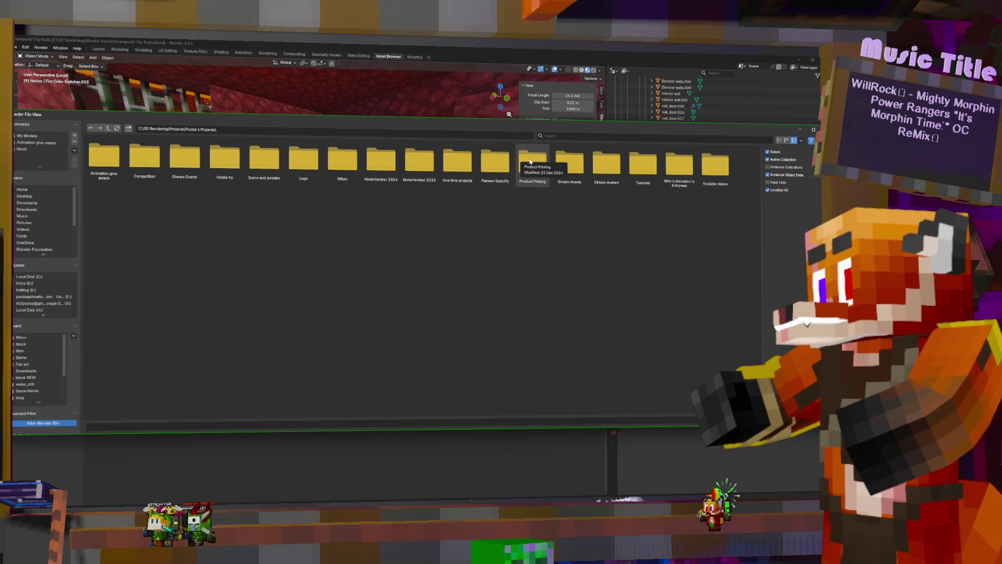
{"action": "left_click", "coordinate": [466, 165]}
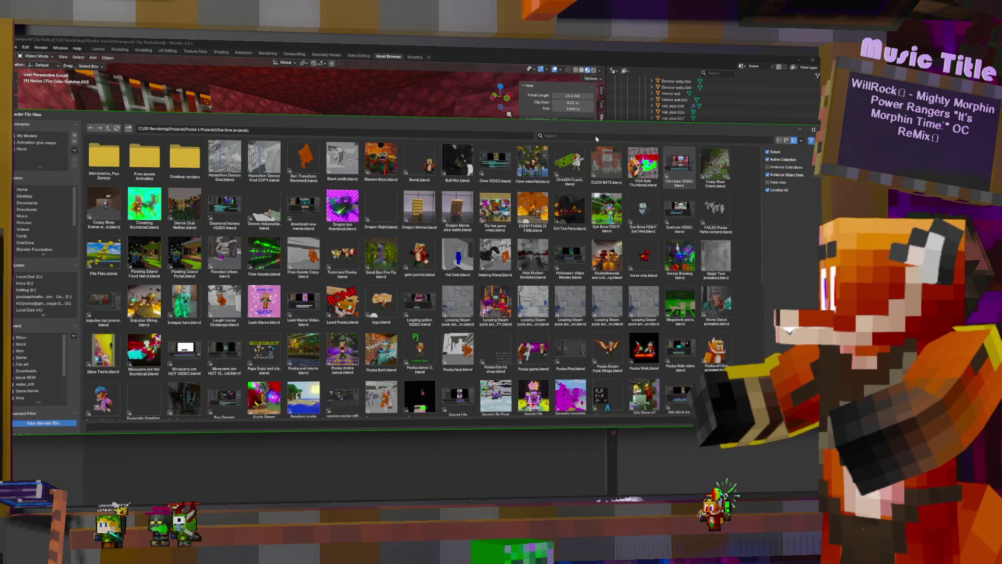
{"action": "type", "text": "bath"}
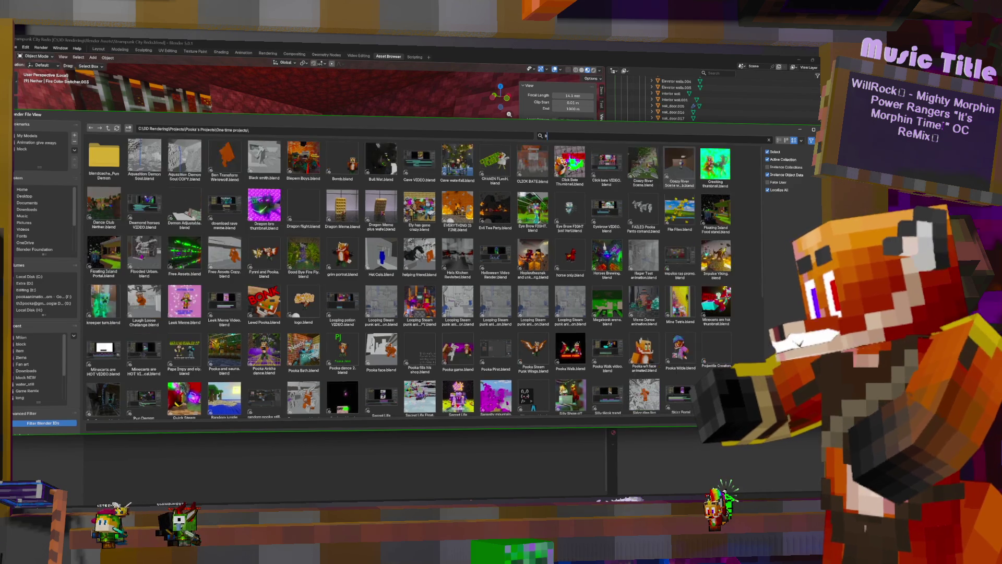
{"action": "key", "text": "Escape"}
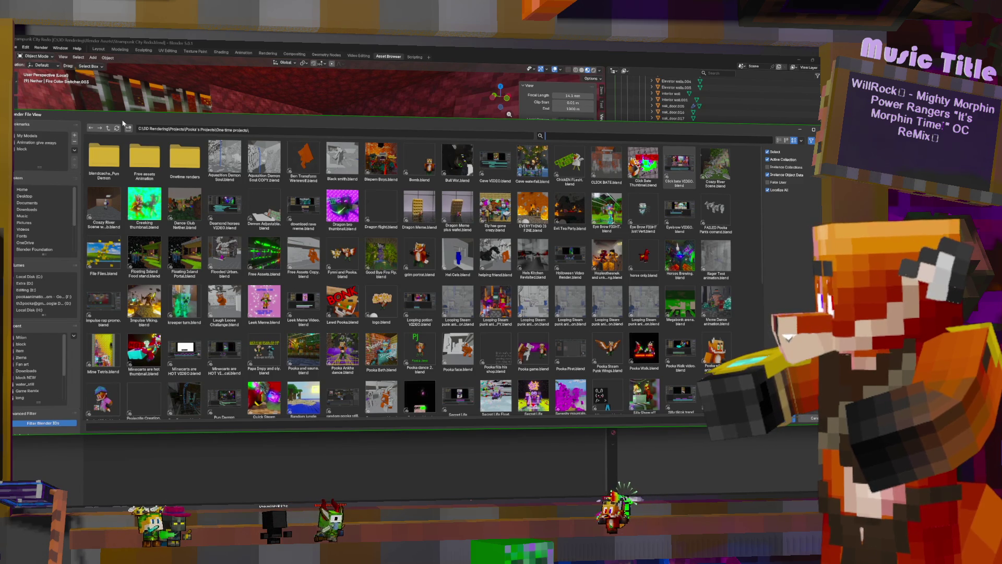
Step: Go up to the top Projects folder and open Motion Capture Projects
{"action": "left_click", "coordinate": [107, 130]}
{"action": "left_click", "coordinate": [108, 129]}
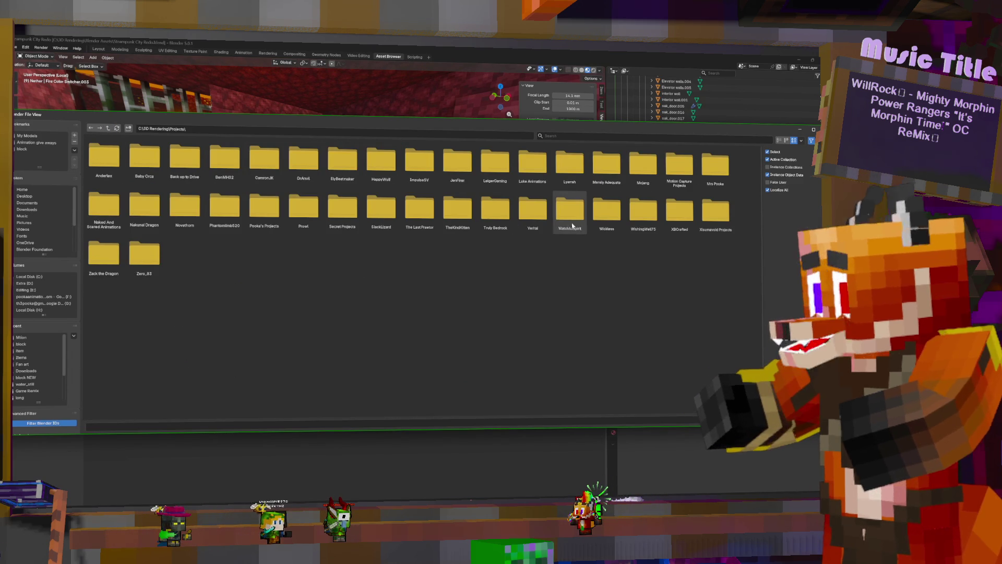
{"action": "double_click", "coordinate": [678, 166]}
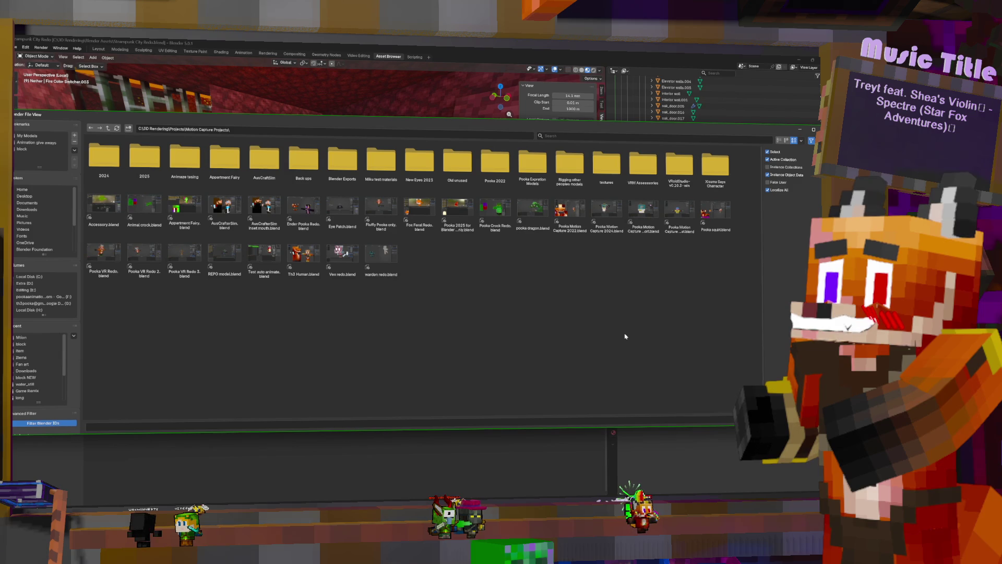
Step: Check the VRM Assessories folder, then return to Motion Capture Projects
{"action": "double_click", "coordinate": [647, 166]}
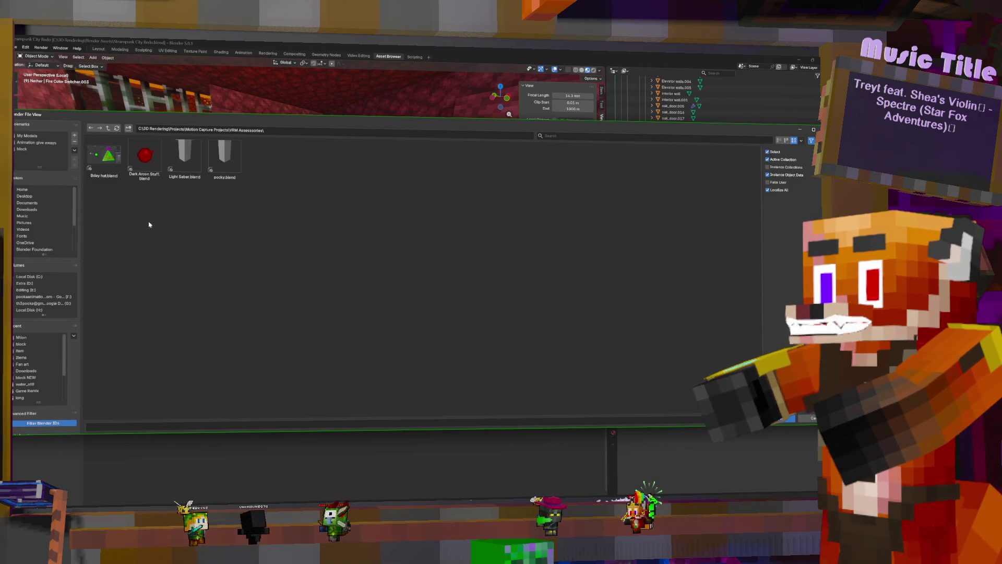
{"action": "left_click", "coordinate": [108, 128]}
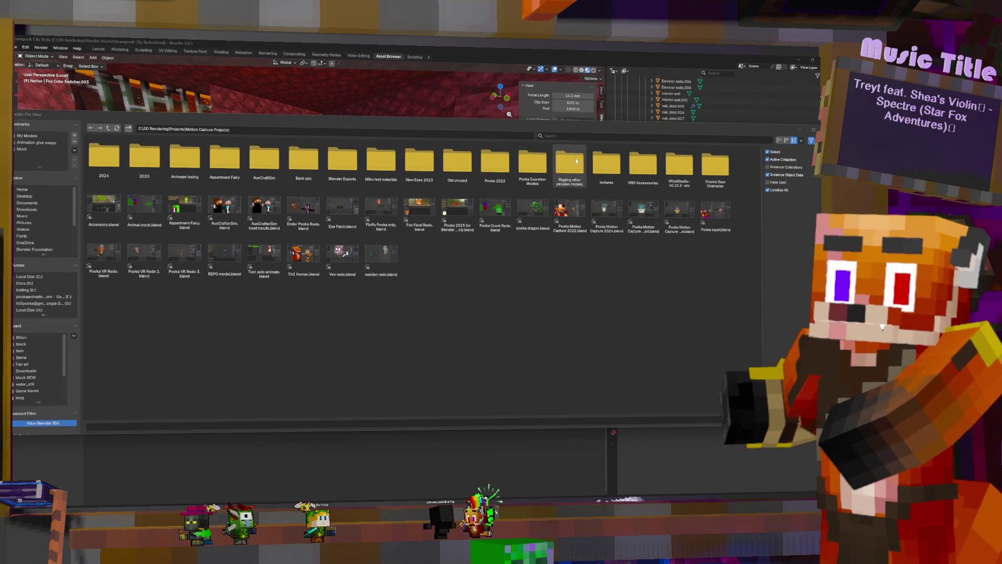
Step: Navigate to Pooka's Projects > Stream Assets > VMM Animations > Bathtub.blend
{"action": "left_click", "coordinate": [108, 128]}
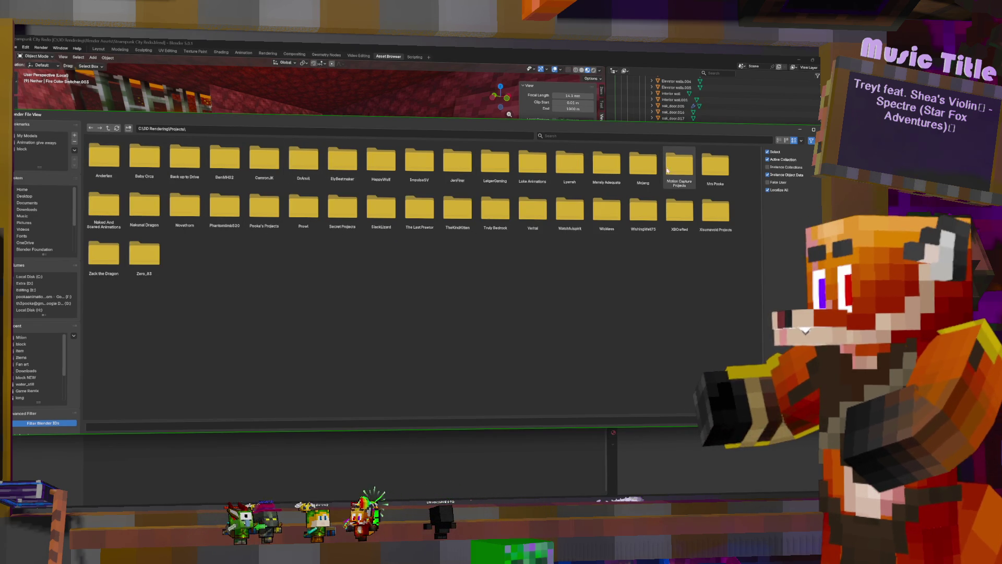
{"action": "double_click", "coordinate": [265, 208]}
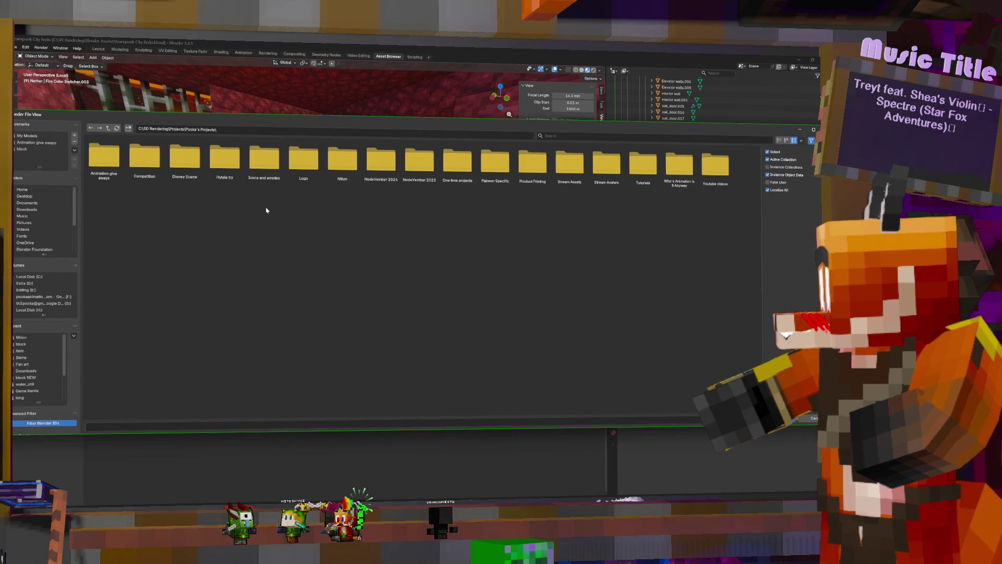
{"action": "double_click", "coordinate": [569, 163]}
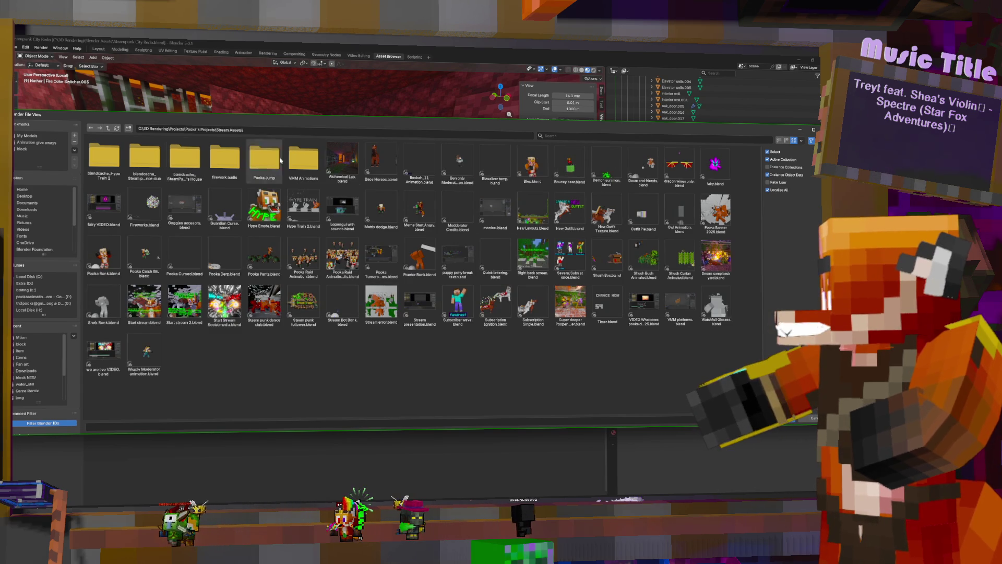
{"action": "double_click", "coordinate": [304, 159]}
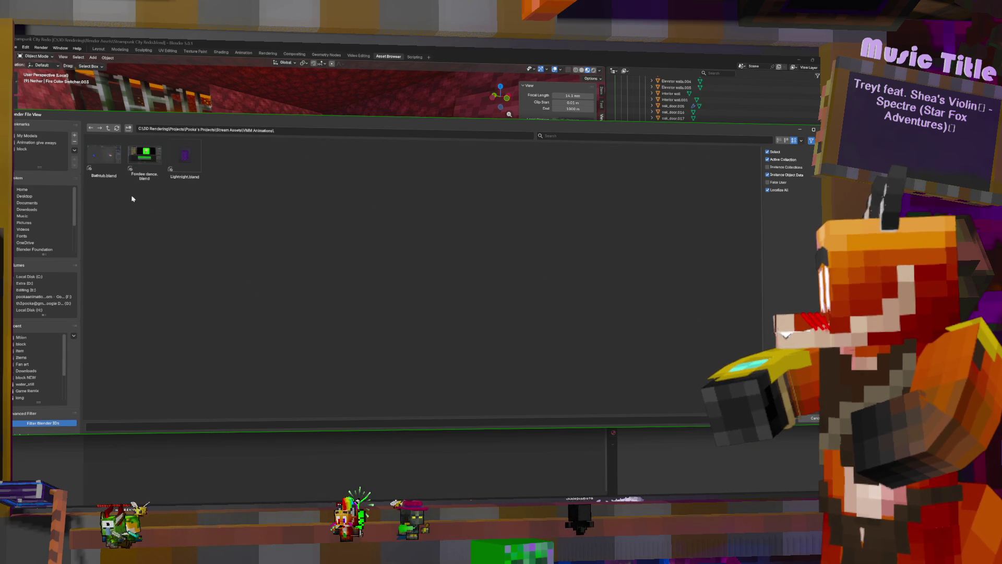
{"action": "double_click", "coordinate": [104, 157]}
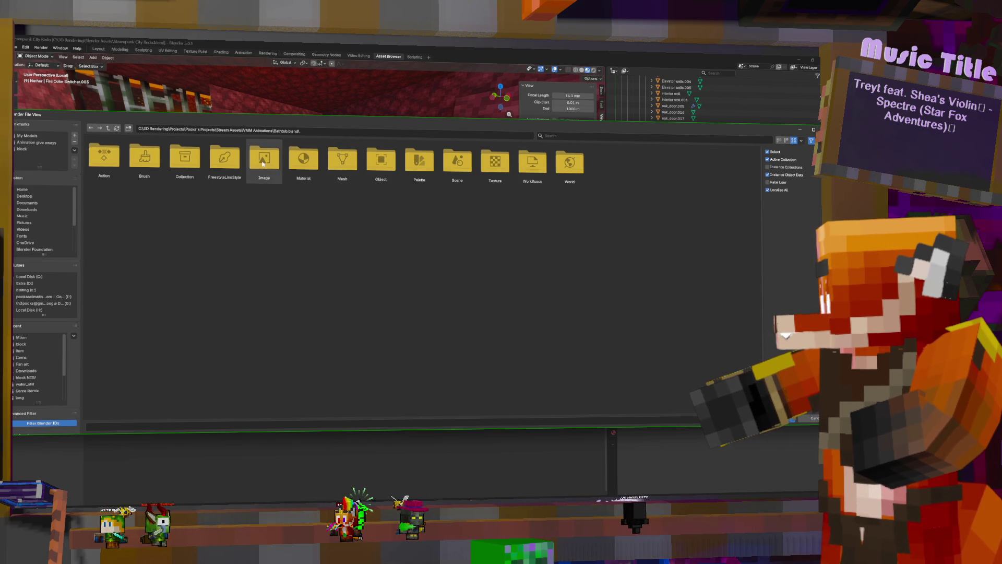
{"action": "double_click", "coordinate": [262, 164]}
{"action": "left_click", "coordinate": [109, 129]}
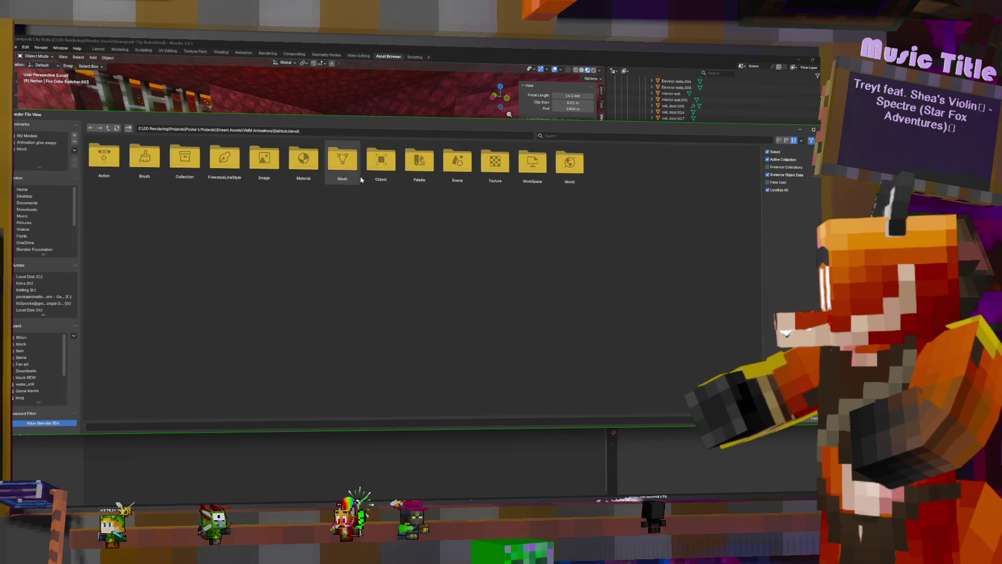
Step: Select Tub with curtain and Tub with curtain.001 in the Object folder and append them
{"action": "double_click", "coordinate": [380, 161]}
{"action": "mouse_move", "coordinate": [160, 215]}
{"action": "left_mouse_down"}
{"action": "mouse_move", "coordinate": [97, 152]}
{"action": "mouse_move", "coordinate": [109, 158]}
{"action": "left_mouse_up"}
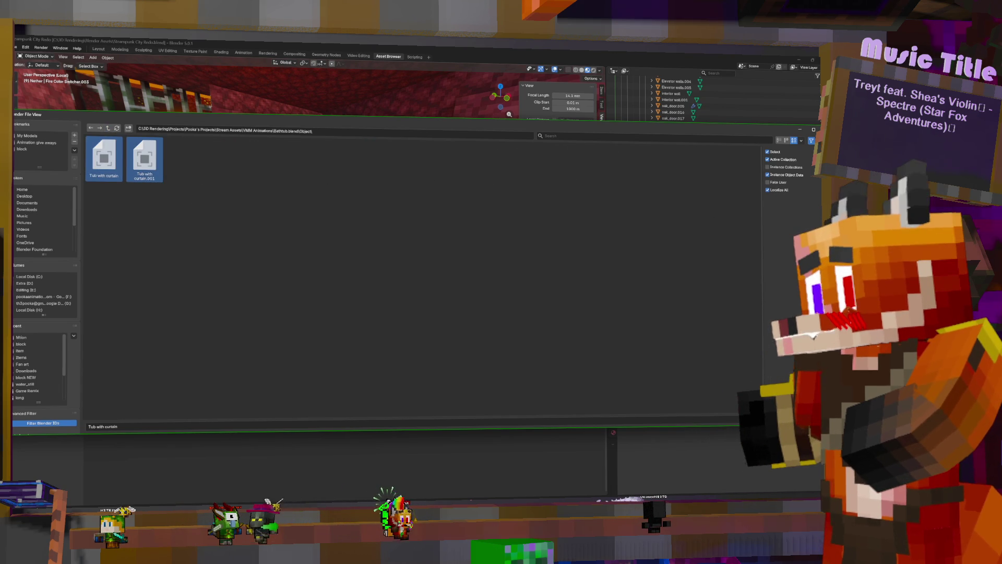
{"action": "key", "text": "Return"}
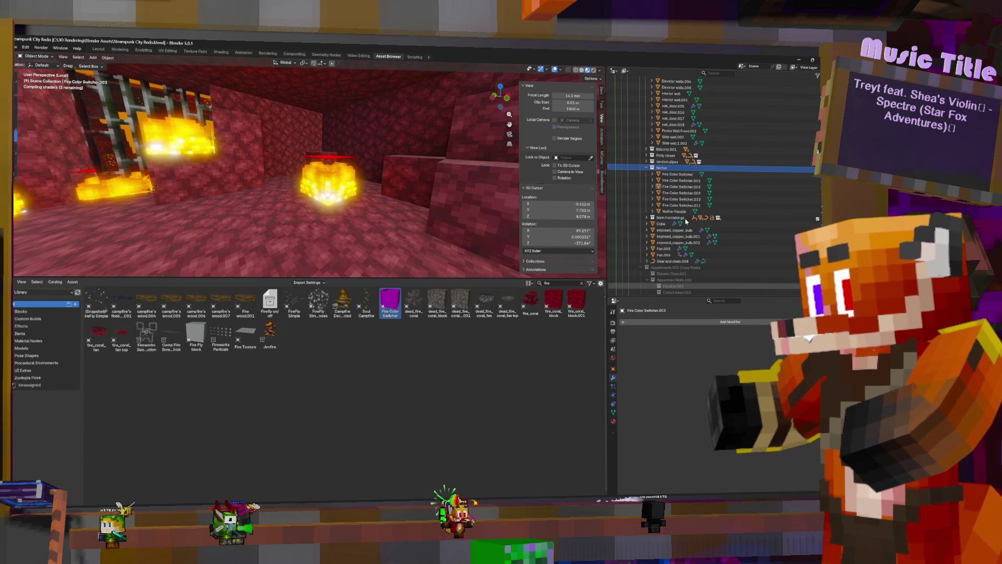
Step: Snap the Tub with curtain to the 3D cursor in the nether room and slide it along the floor
{"action": "scroll", "coordinate": [688, 223], "scroll_direction": "down", "scroll_amount": 10}
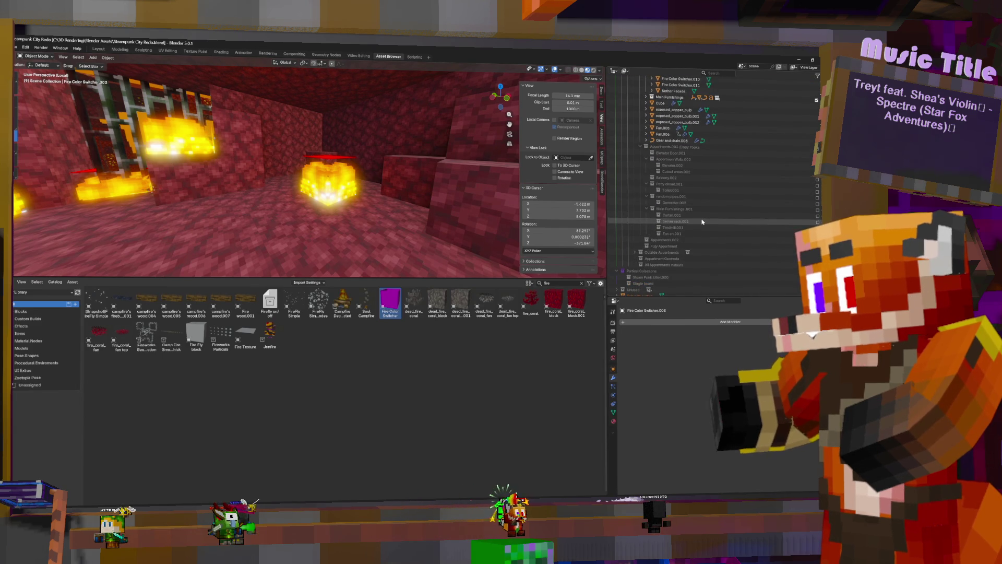
{"action": "left_click", "coordinate": [648, 284]}
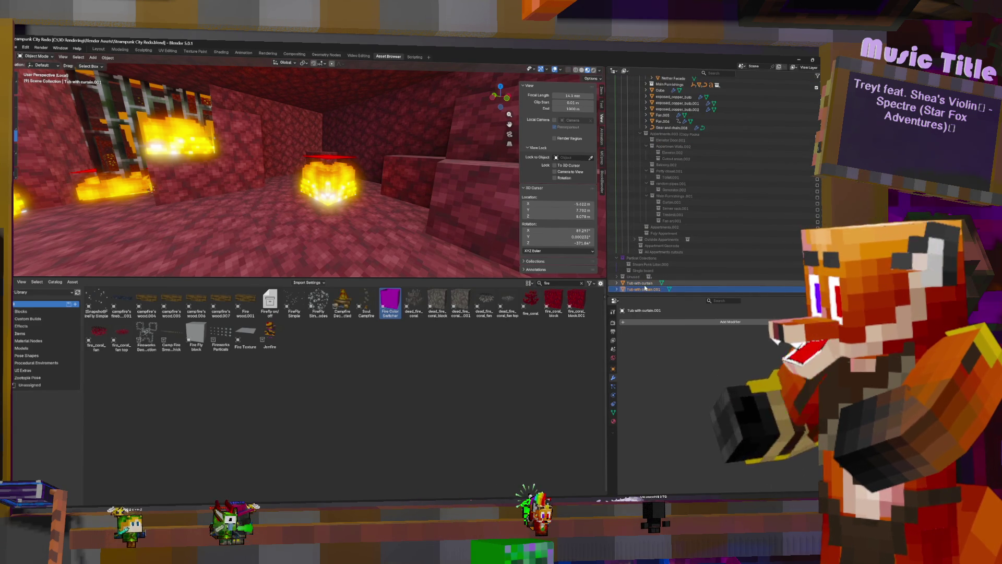
{"action": "scroll", "coordinate": [664, 156], "scroll_direction": "up", "scroll_amount": 6}
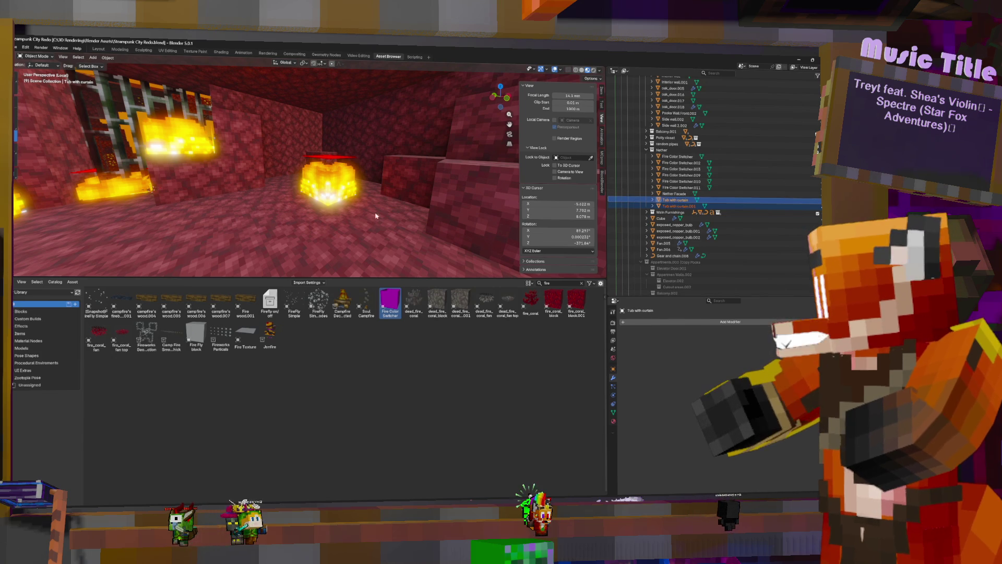
{"action": "right_click", "coordinate": [364, 220], "text": "shift"}
{"action": "key", "text": "shift+s"}
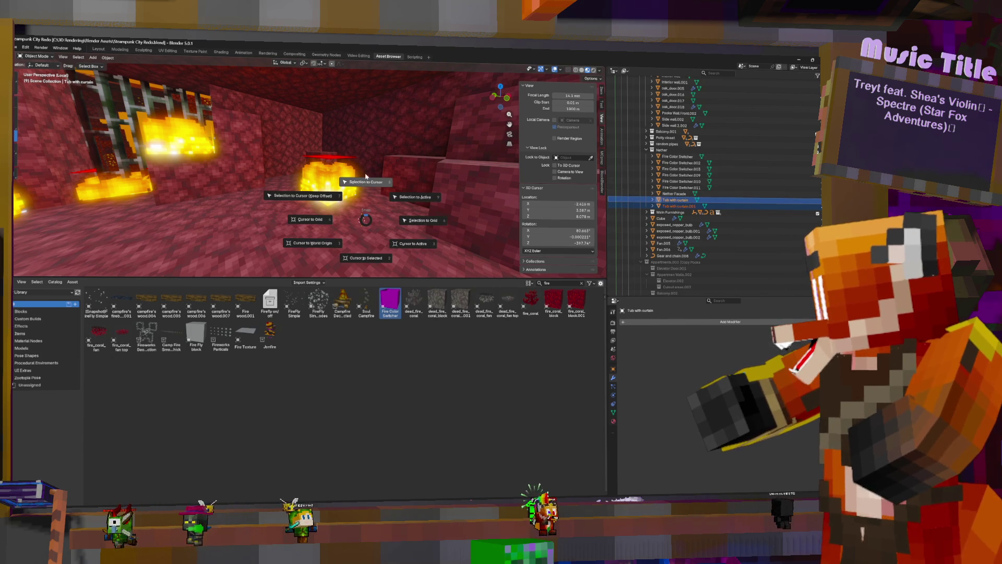
{"action": "left_click", "coordinate": [367, 183]}
{"action": "middle_click_drag", "start_coordinate": [376, 198], "coordinate": [433, 220]}
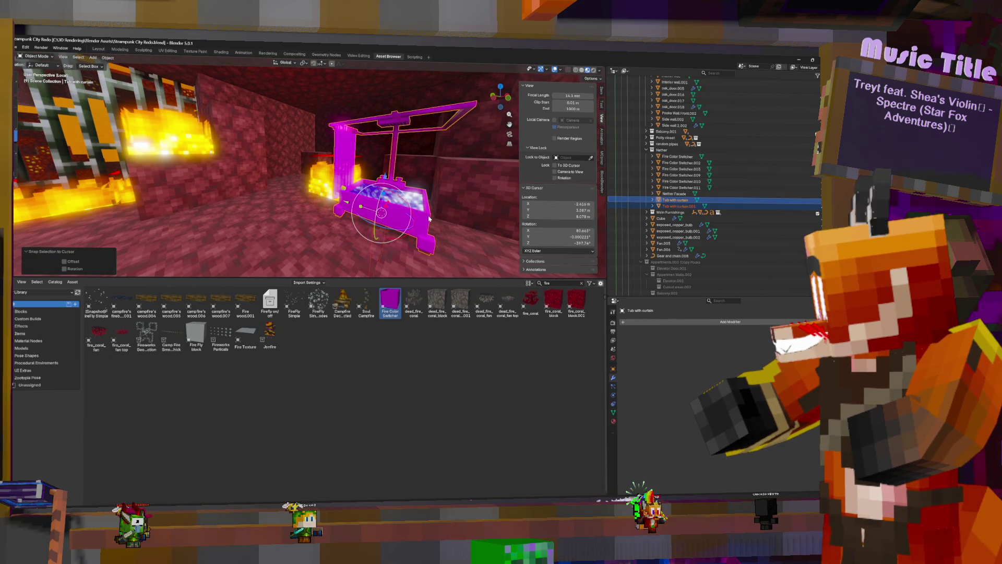
{"action": "left_click", "coordinate": [384, 176]}
{"action": "left_click", "coordinate": [384, 176]}
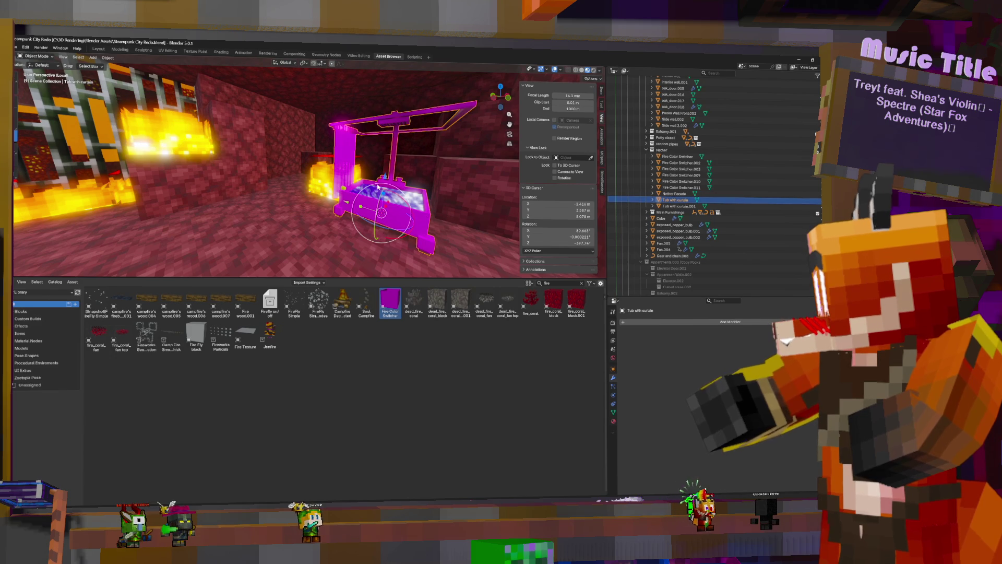
{"action": "key", "text": "g"}
{"action": "key", "text": "shift+z"}
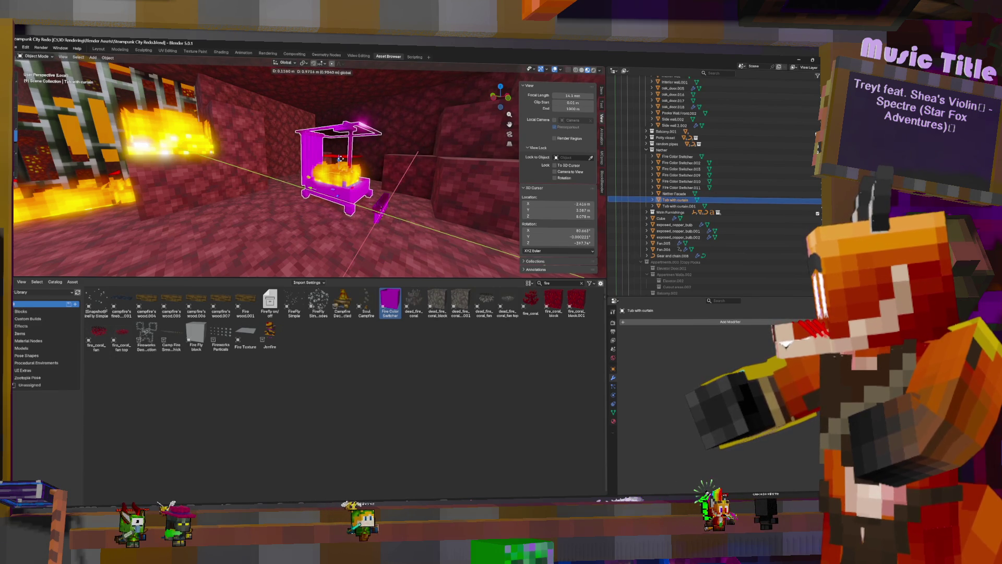
{"action": "left_click", "coordinate": [341, 160]}
Step: Scale the tub to about 1.41, then raise the fire 0.545 m and scale it to 1.98
{"action": "mouse_move", "coordinate": [407, 171]}
{"action": "middle_mouse_down"}
{"action": "mouse_move", "coordinate": [385, 174]}
{"action": "mouse_move", "coordinate": [399, 168]}
{"action": "middle_mouse_up"}
{"action": "key", "text": "s"}
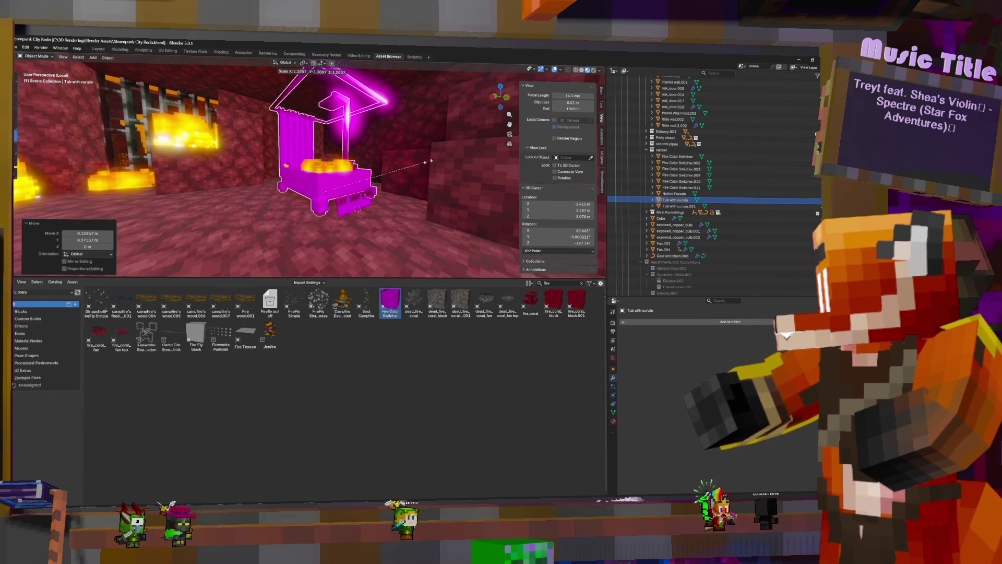
{"action": "left_click", "coordinate": [437, 161]}
{"action": "mouse_move", "coordinate": [437, 161]}
{"action": "middle_mouse_down"}
{"action": "mouse_move", "coordinate": [370, 160]}
{"action": "mouse_move", "coordinate": [338, 178]}
{"action": "middle_mouse_up"}
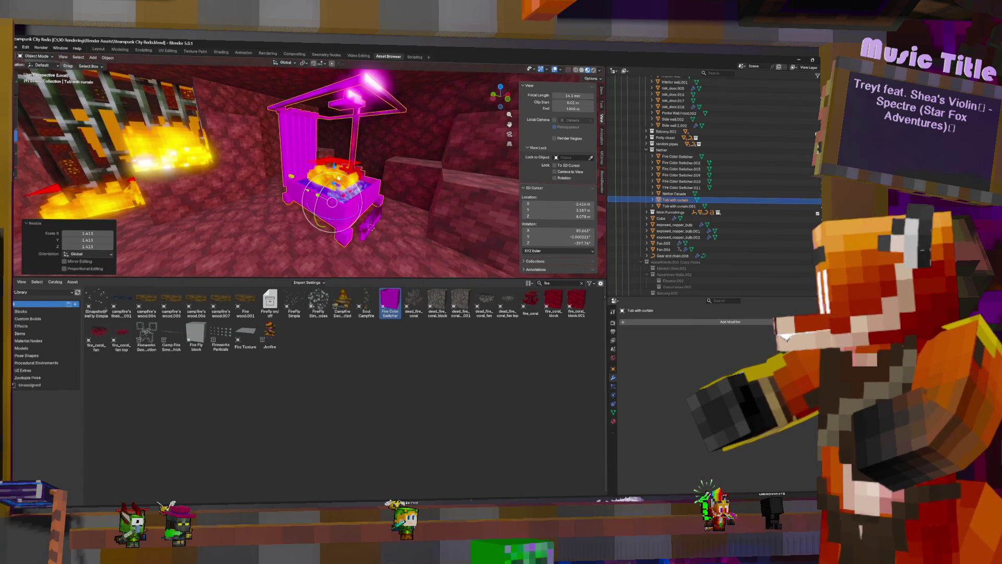
{"action": "left_click", "coordinate": [338, 179]}
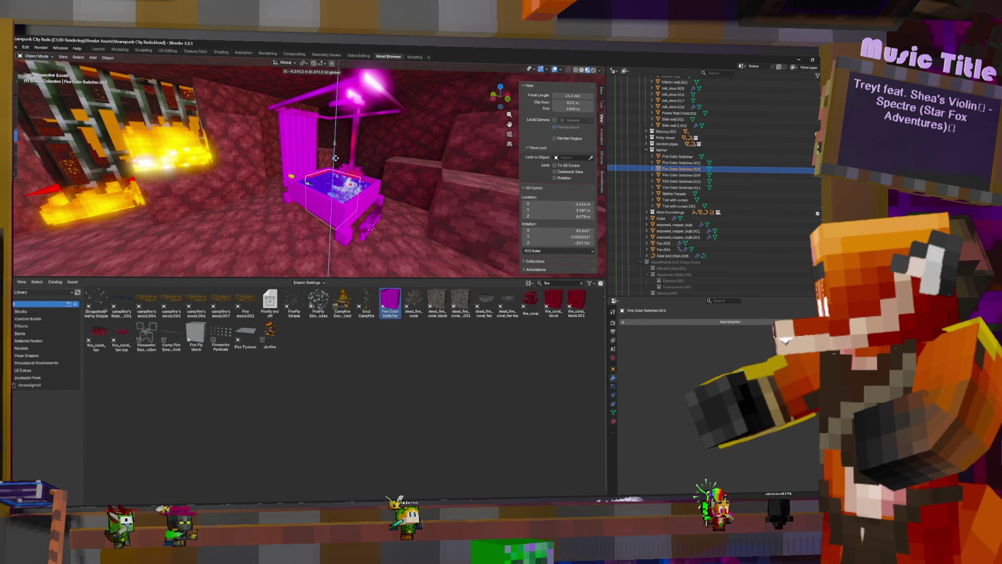
{"action": "left_click", "coordinate": [338, 166]}
{"action": "key", "text": "s"}
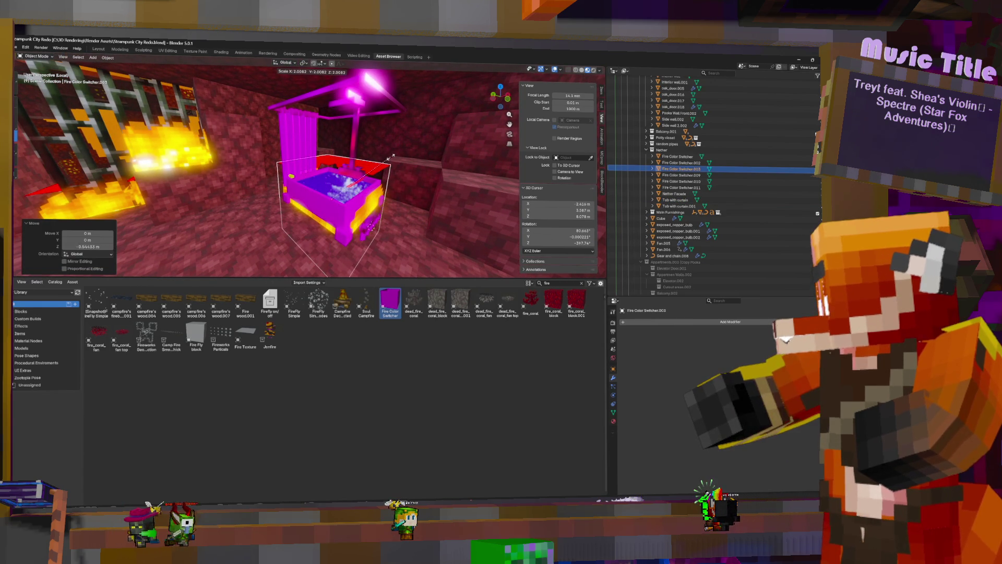
{"action": "left_click", "coordinate": [390, 156]}
Step: Nudge the fire block into the tub, shrink it slightly and settle its position
{"action": "key", "text": "g"}
{"action": "left_click", "coordinate": [330, 164]}
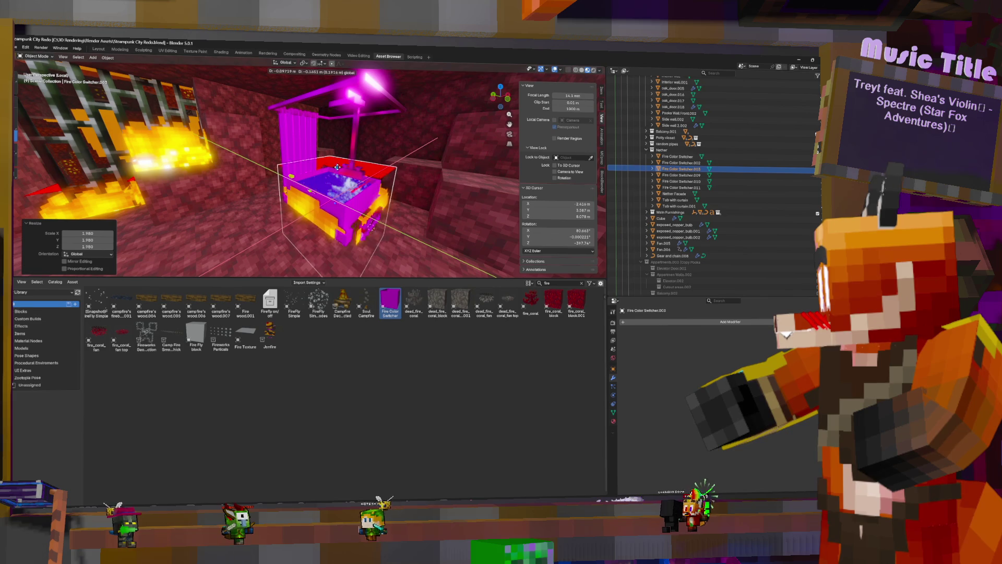
{"action": "key", "text": "s"}
{"action": "left_click", "coordinate": [318, 155]}
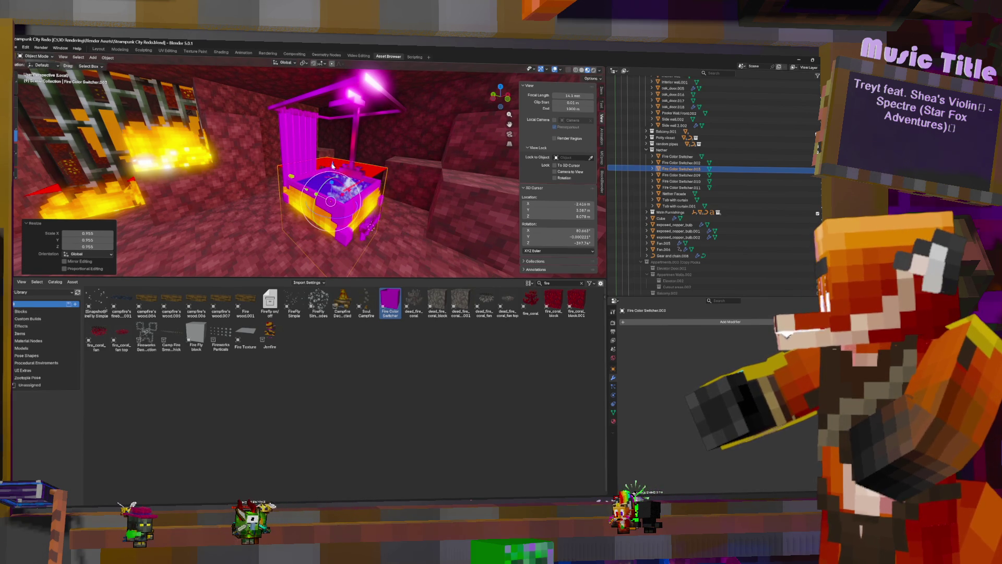
{"action": "key", "text": "g"}
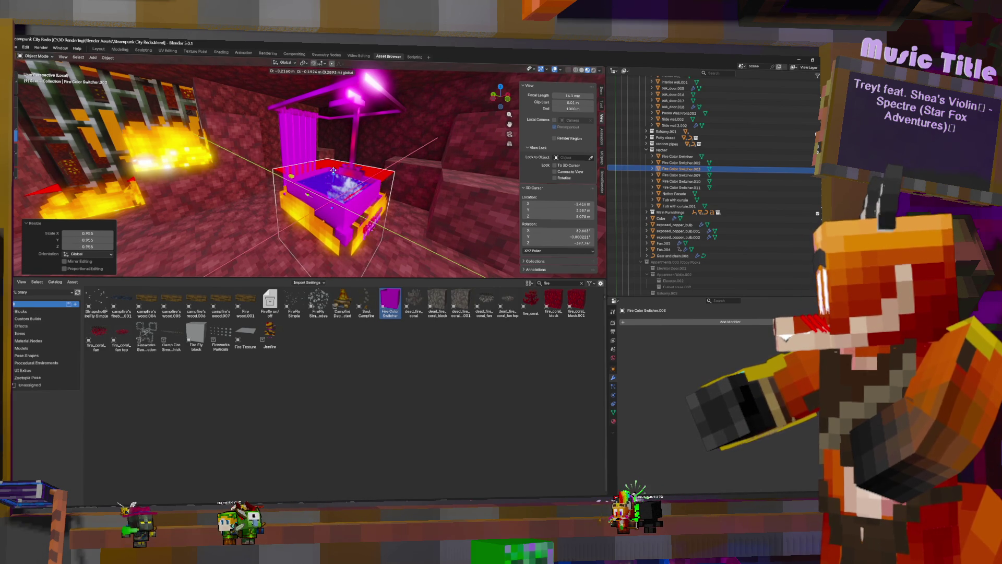
{"action": "left_click", "coordinate": [334, 172]}
{"action": "mouse_move", "coordinate": [334, 172]}
{"action": "middle_mouse_down"}
{"action": "mouse_move", "coordinate": [378, 206]}
{"action": "mouse_move", "coordinate": [403, 203]}
{"action": "mouse_move", "coordinate": [409, 216]}
{"action": "mouse_move", "coordinate": [406, 193]}
{"action": "middle_mouse_up"}
{"action": "left_click", "coordinate": [379, 206]}
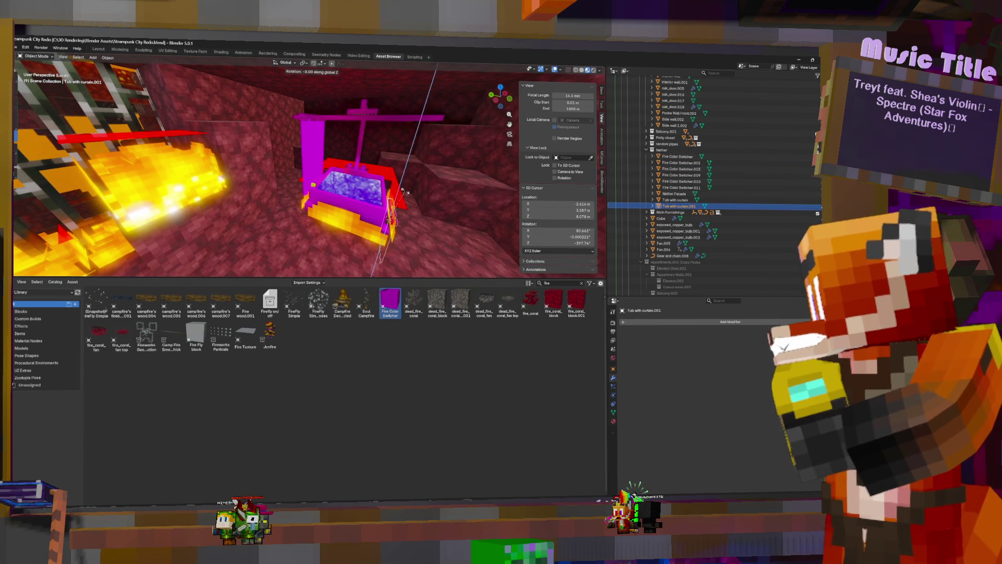
Step: Rotate the tub 90° around Z and move it across the floor plane
{"action": "left_click_drag", "start_coordinate": [404, 192], "coordinate": [404, 173]}
{"action": "mouse_move", "coordinate": [405, 172]}
{"action": "middle_mouse_down"}
{"action": "mouse_move", "coordinate": [404, 114]}
{"action": "mouse_move", "coordinate": [382, 132]}
{"action": "middle_mouse_up"}
{"action": "type", "text": "rz"}
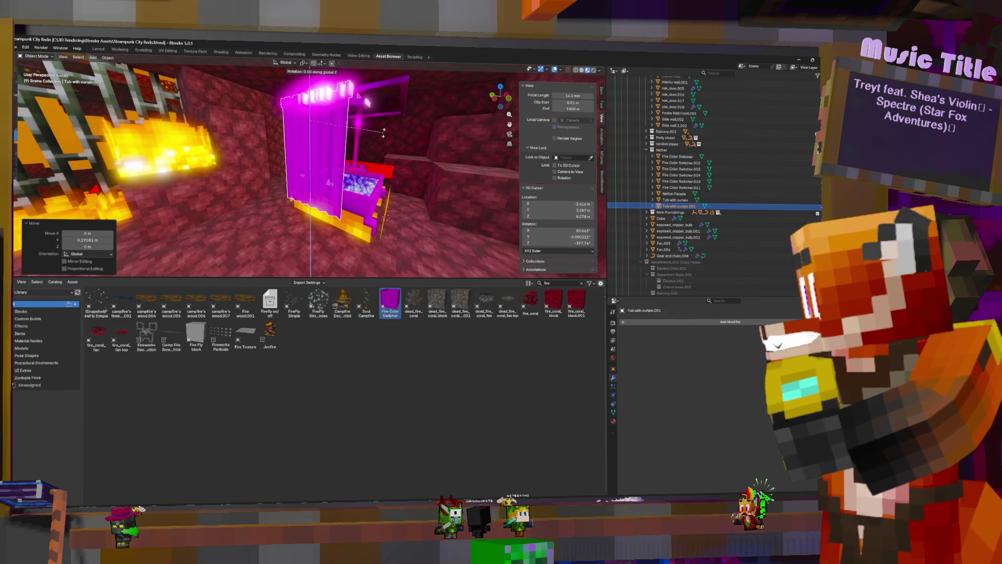
{"action": "type", "text": "90"}
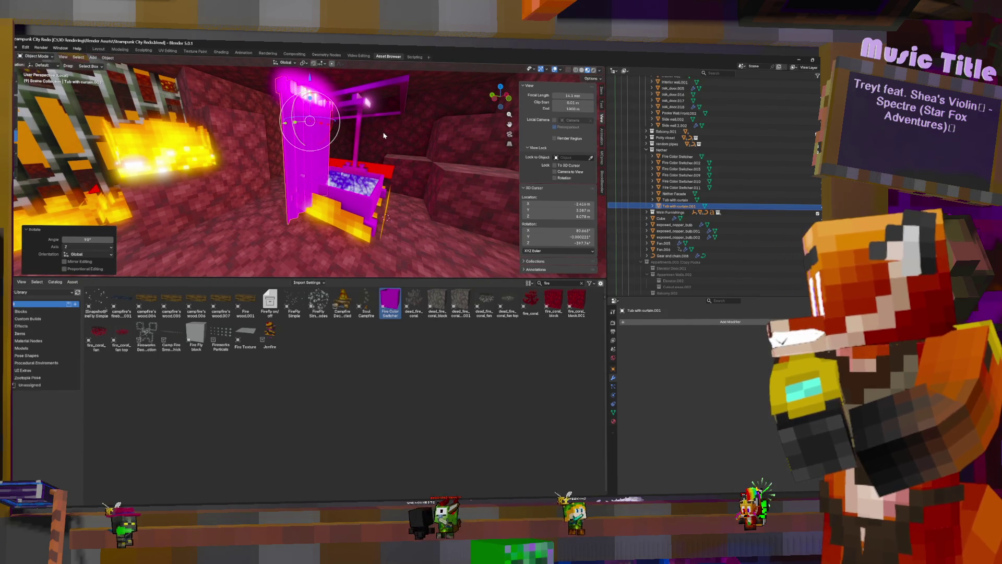
{"action": "key", "text": "Return"}
{"action": "key", "text": "g"}
{"action": "key", "text": "shift+z"}
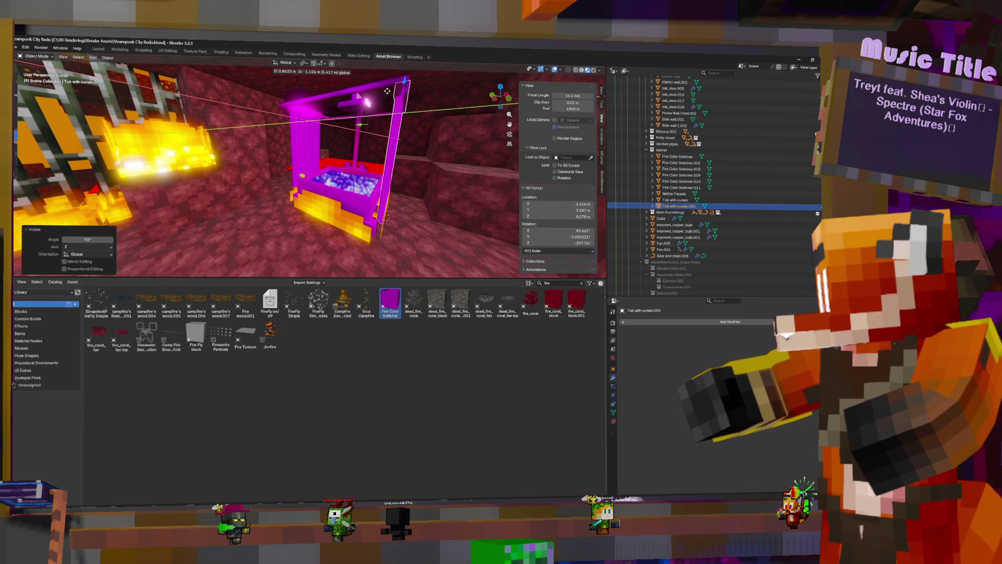
{"action": "left_click", "coordinate": [391, 88]}
{"action": "mouse_move", "coordinate": [390, 88]}
{"action": "middle_mouse_down"}
{"action": "mouse_move", "coordinate": [416, 158]}
{"action": "mouse_move", "coordinate": [424, 153]}
{"action": "middle_mouse_up"}
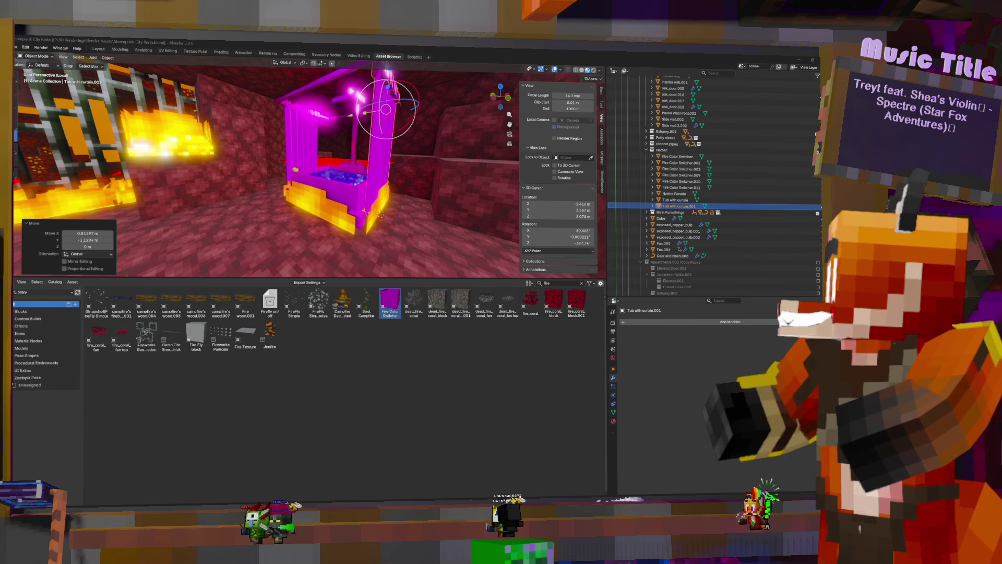
{"action": "mouse_move", "coordinate": [345, 125]}
{"action": "middle_mouse_down"}
{"action": "mouse_move", "coordinate": [385, 123]}
{"action": "mouse_move", "coordinate": [369, 121]}
{"action": "middle_mouse_up"}
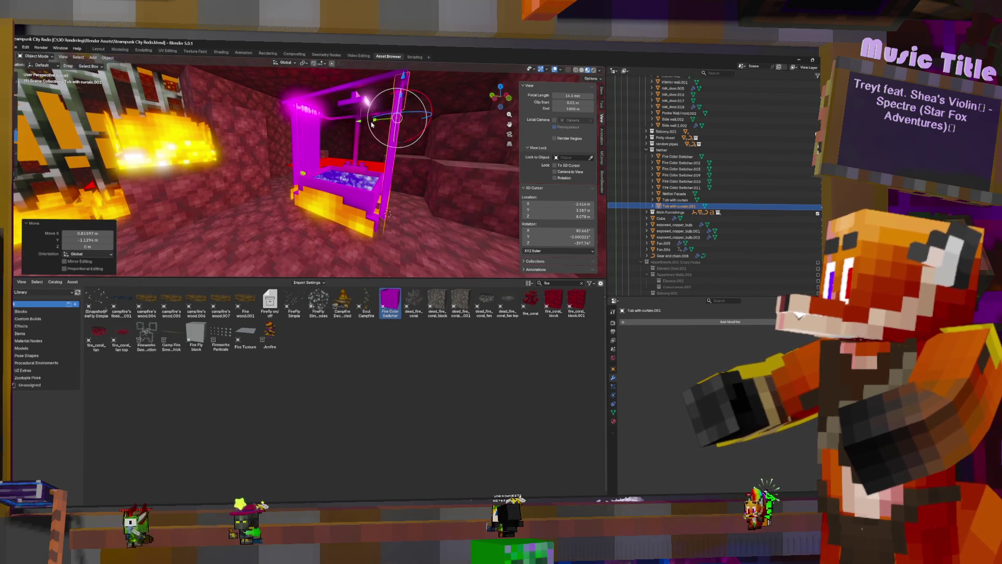
Step: Nudge the tub along Y by about 0.555 m
{"action": "key", "text": "g"}
{"action": "key", "text": "y"}
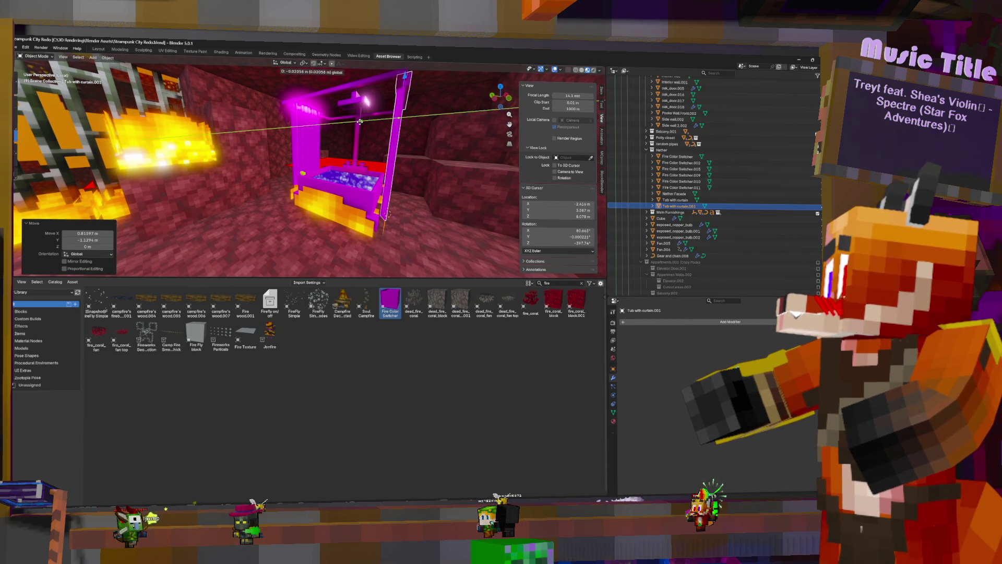
{"action": "left_click", "coordinate": [360, 123]}
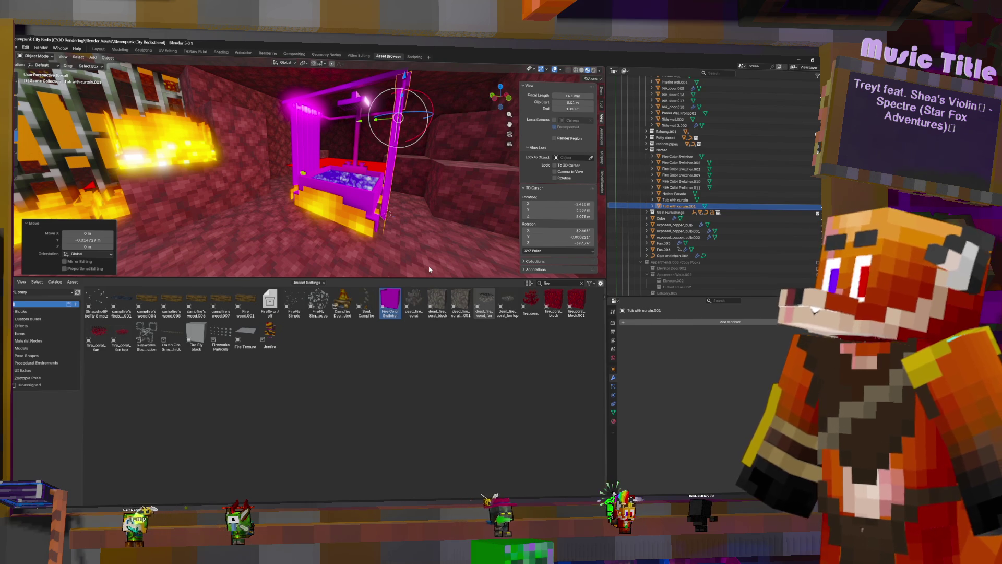
{"action": "middle_click_drag", "start_coordinate": [429, 269], "coordinate": [392, 204]}
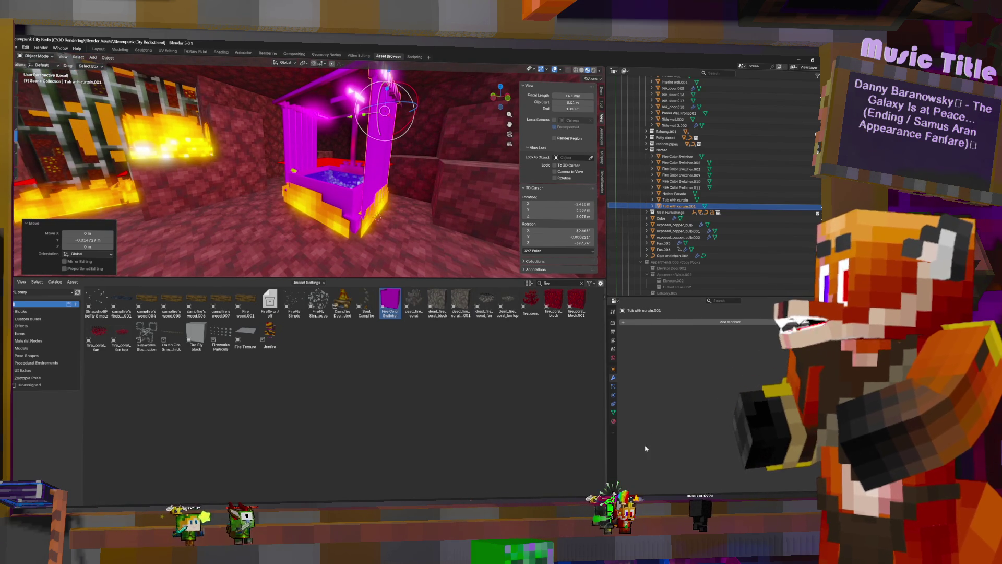
Step: Replace the gold_block material's base colour image with gold_block.png from the block textures folder
{"action": "left_click", "coordinate": [614, 421]}
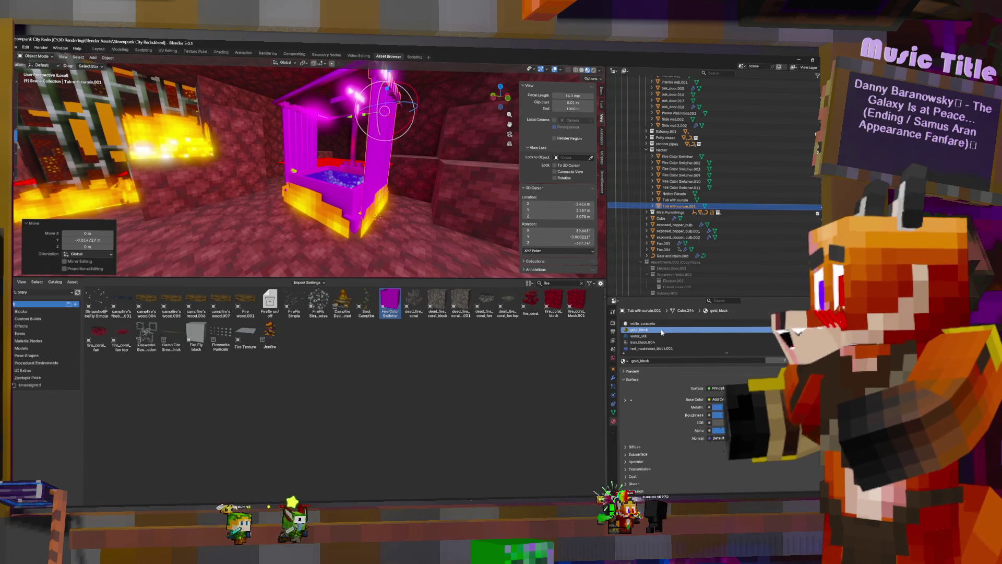
{"action": "left_click", "coordinate": [625, 399]}
{"action": "scroll", "coordinate": [626, 391], "scroll_direction": "down", "scroll_amount": 3}
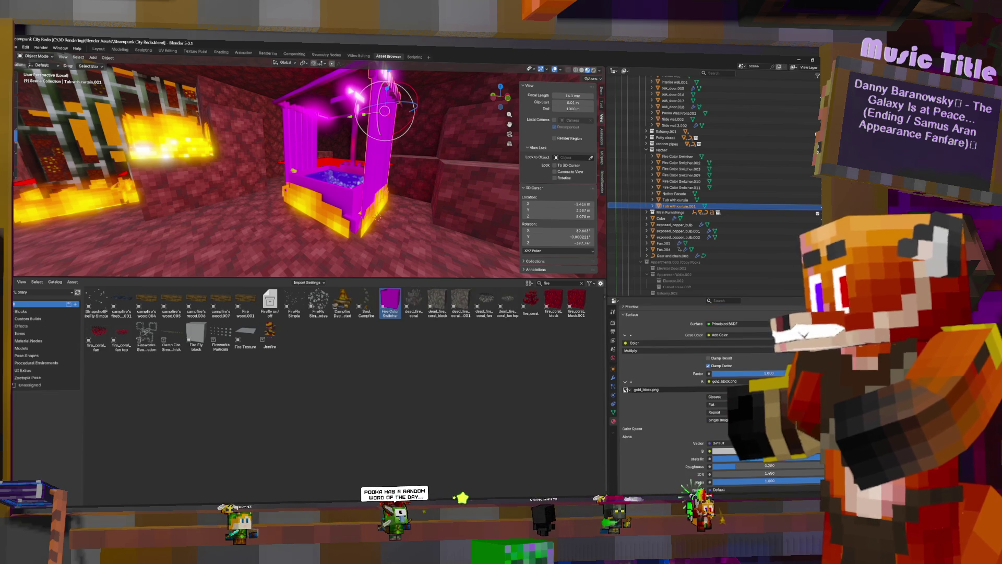
{"action": "left_click", "coordinate": [801, 389]}
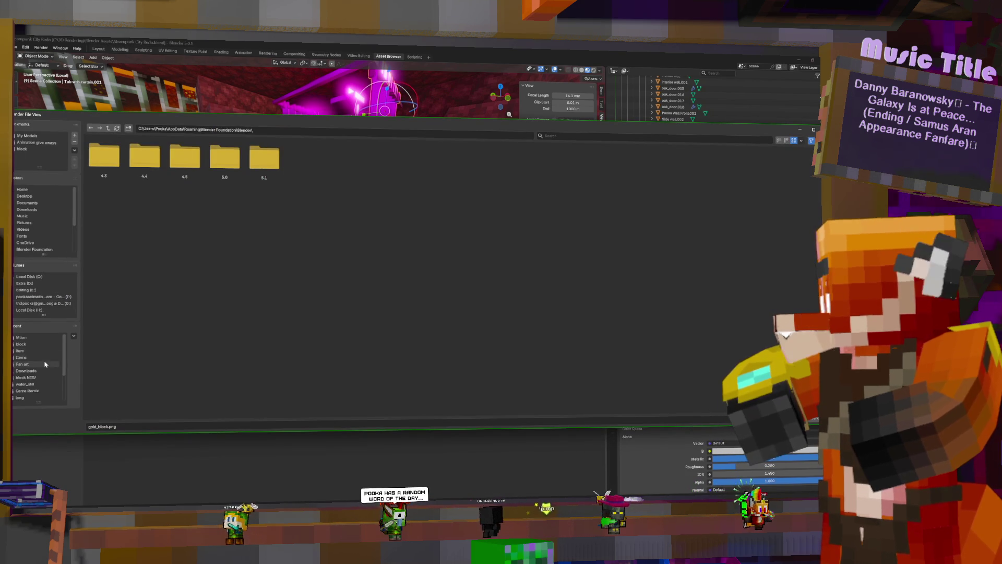
{"action": "left_click", "coordinate": [22, 148]}
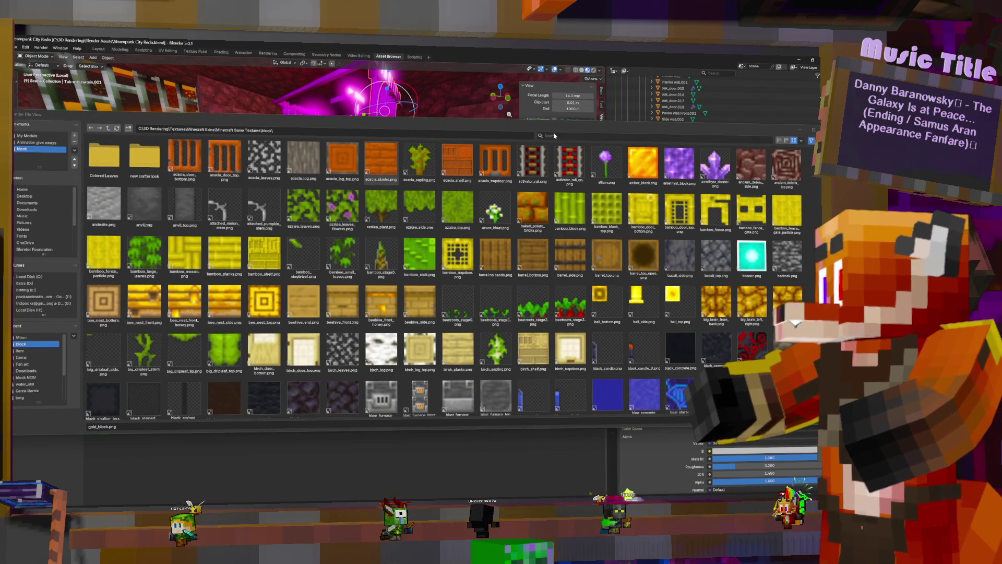
{"action": "key", "text": "ctrl+f"}
{"action": "type", "text": "gold"}
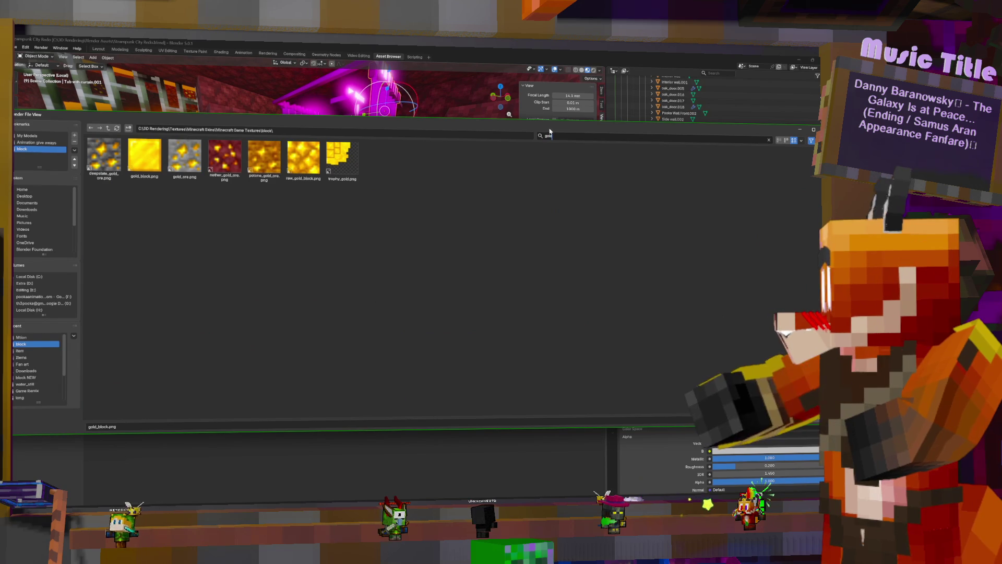
{"action": "double_click", "coordinate": [144, 155]}
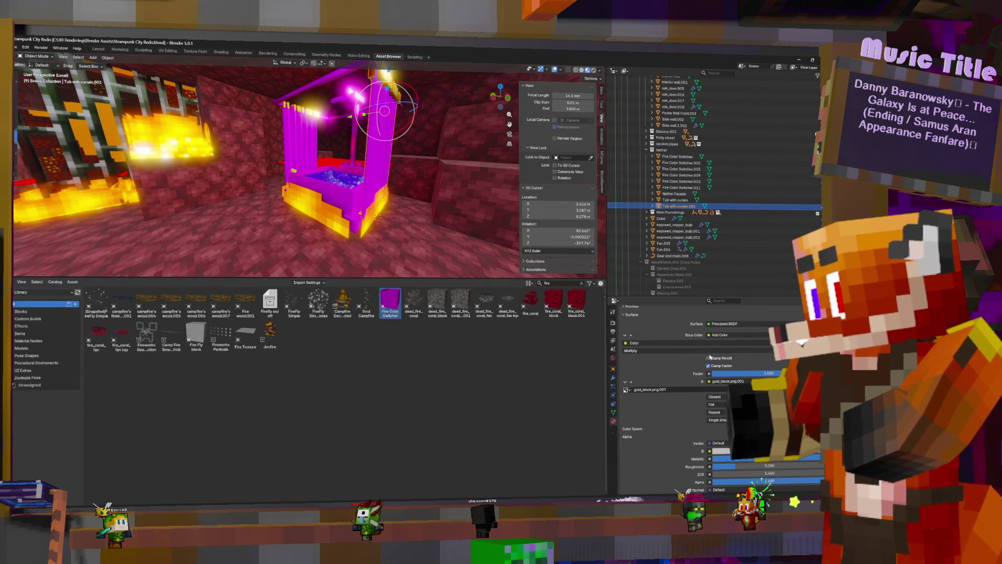
{"action": "left_click", "coordinate": [560, 70]}
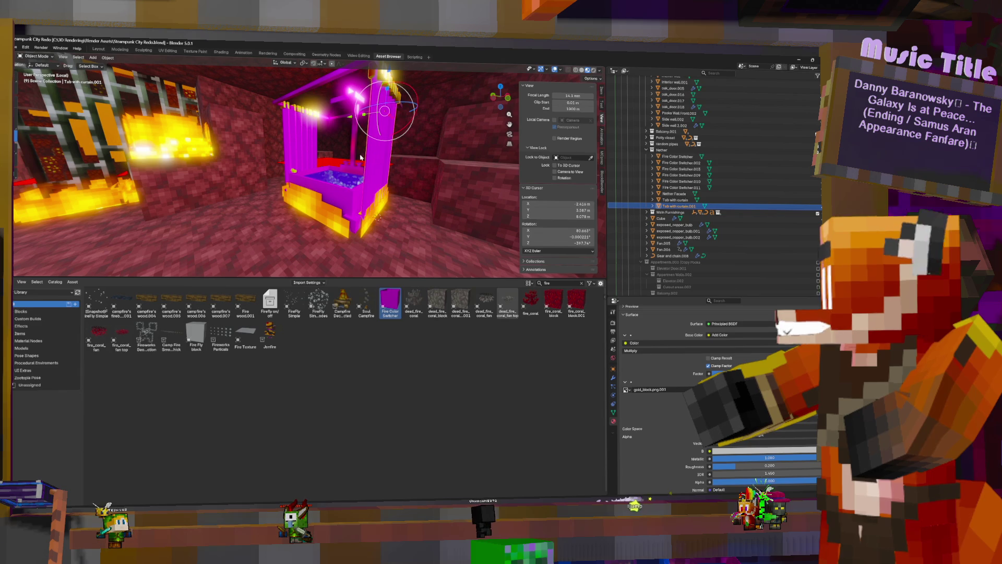
{"action": "middle_click_drag", "start_coordinate": [362, 158], "coordinate": [360, 160]}
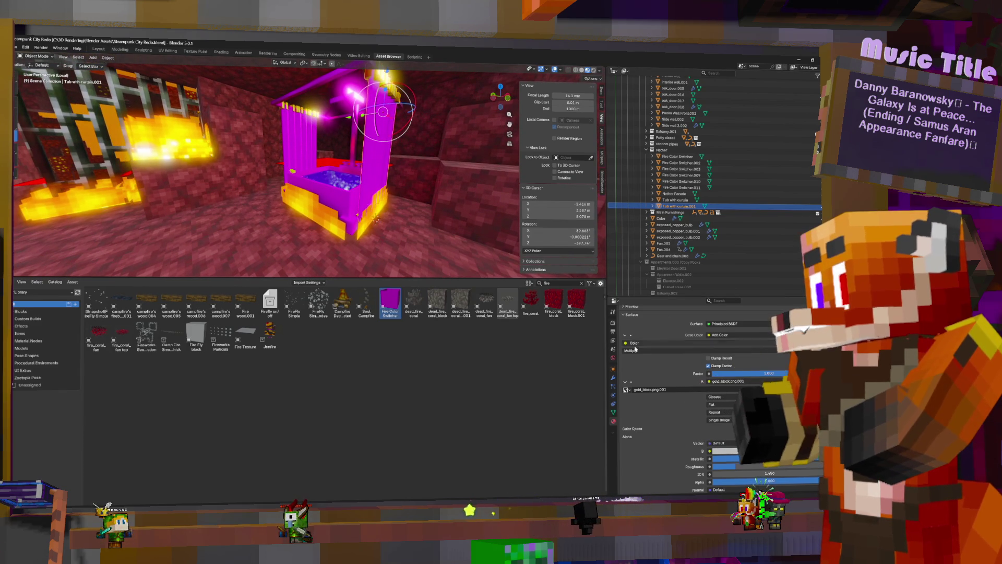
Step: Load white_concrete.png from the block folder into the white_concrete material's colour input
{"action": "scroll", "coordinate": [660, 320], "scroll_direction": "up", "scroll_amount": 5}
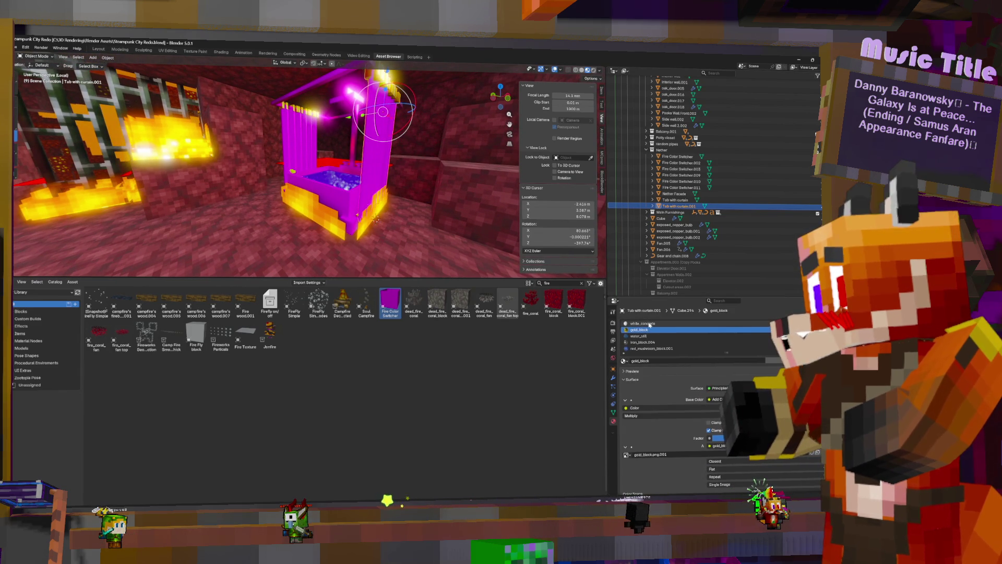
{"action": "left_click", "coordinate": [649, 324]}
{"action": "left_click", "coordinate": [632, 402]}
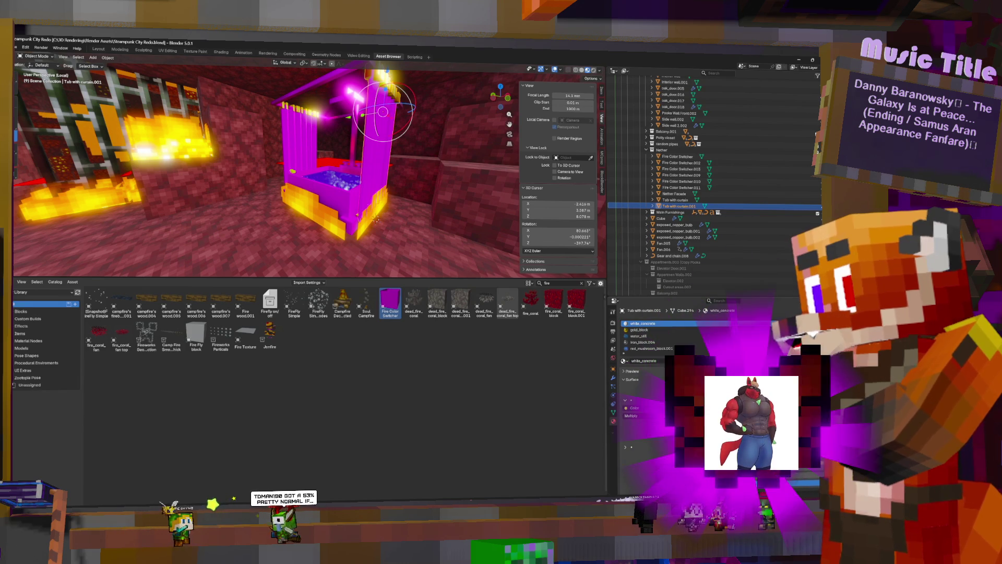
{"action": "scroll", "coordinate": [690, 431], "scroll_direction": "down", "scroll_amount": 2}
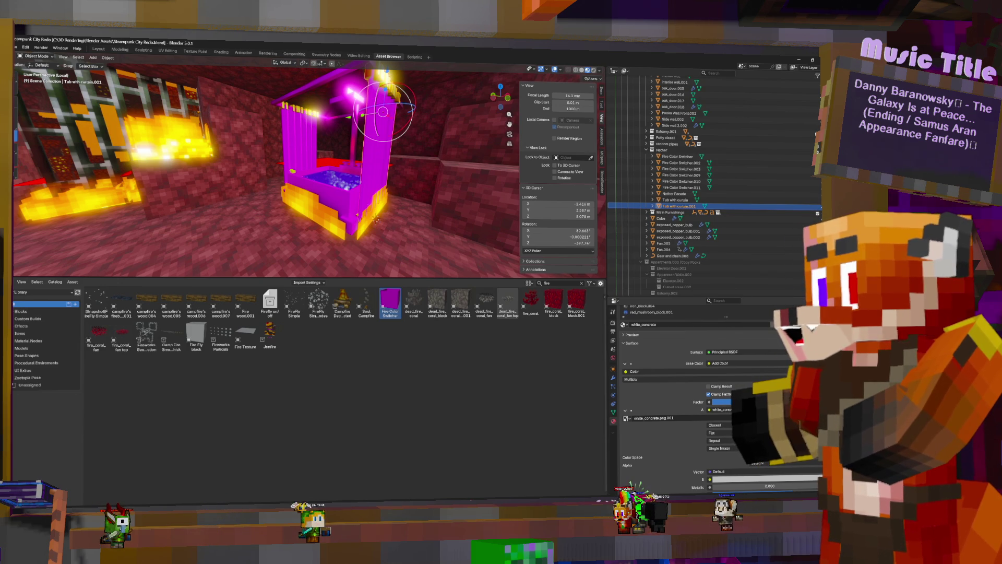
{"action": "left_click", "coordinate": [778, 418]}
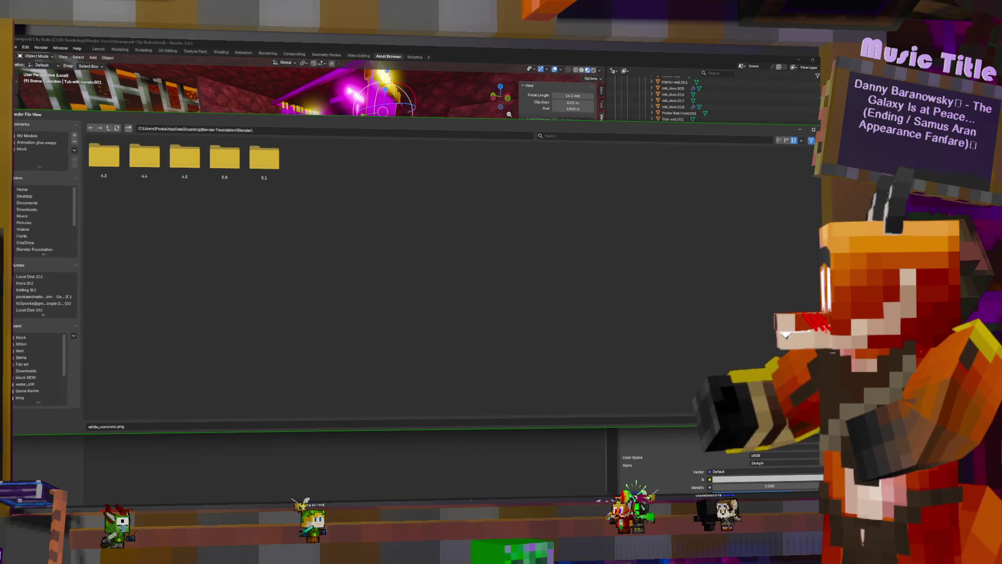
{"action": "left_click", "coordinate": [24, 338]}
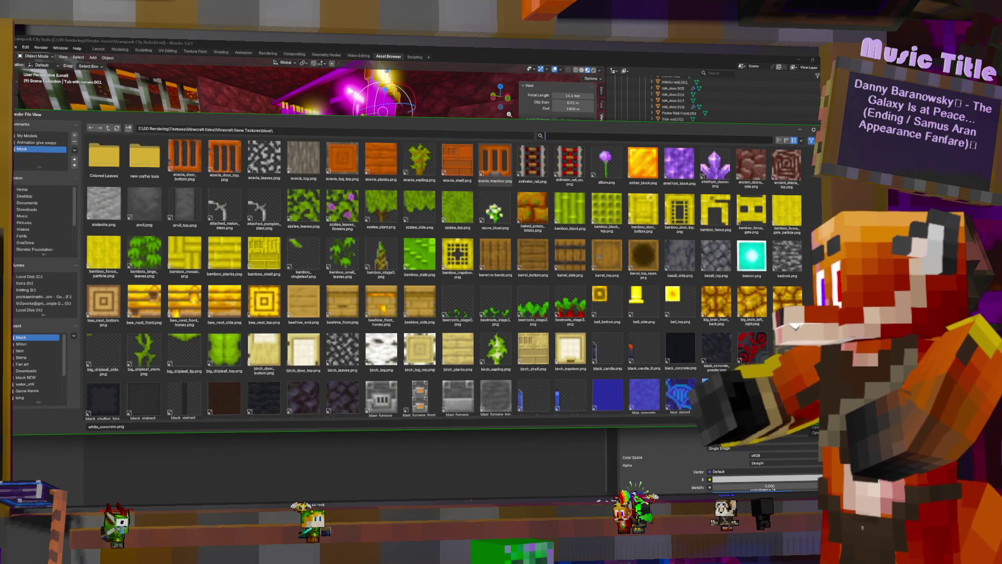
{"action": "type", "text": "w"}
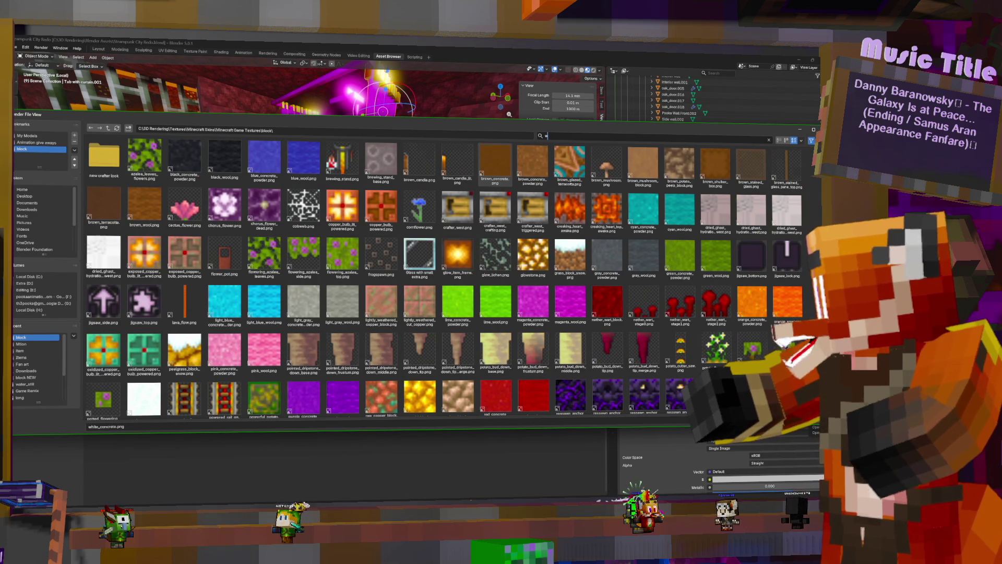
{"action": "type", "text": "h"}
{"action": "double_click", "coordinate": [533, 163]}
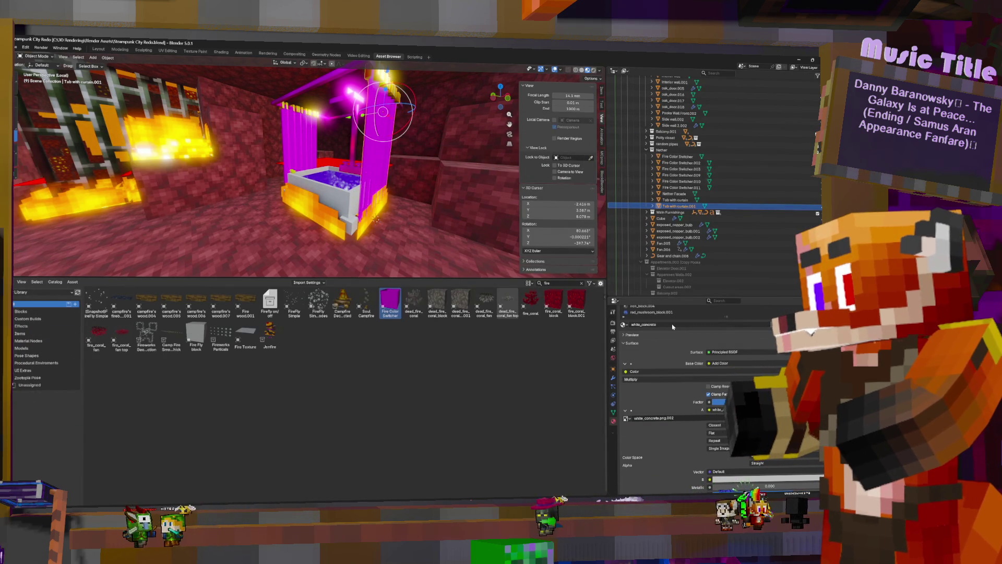
{"action": "scroll", "coordinate": [670, 327], "scroll_direction": "up", "scroll_amount": 1}
{"action": "left_click", "coordinate": [654, 313]}
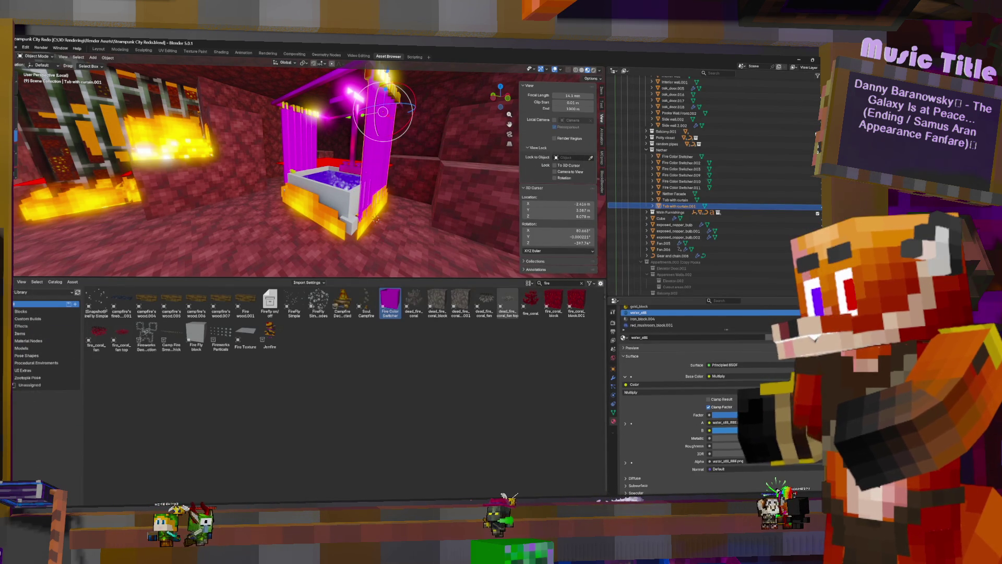
Step: Load water_still_0001.png from Animated > All animation as single files > water_still into the water material
{"action": "left_click", "coordinate": [626, 423]}
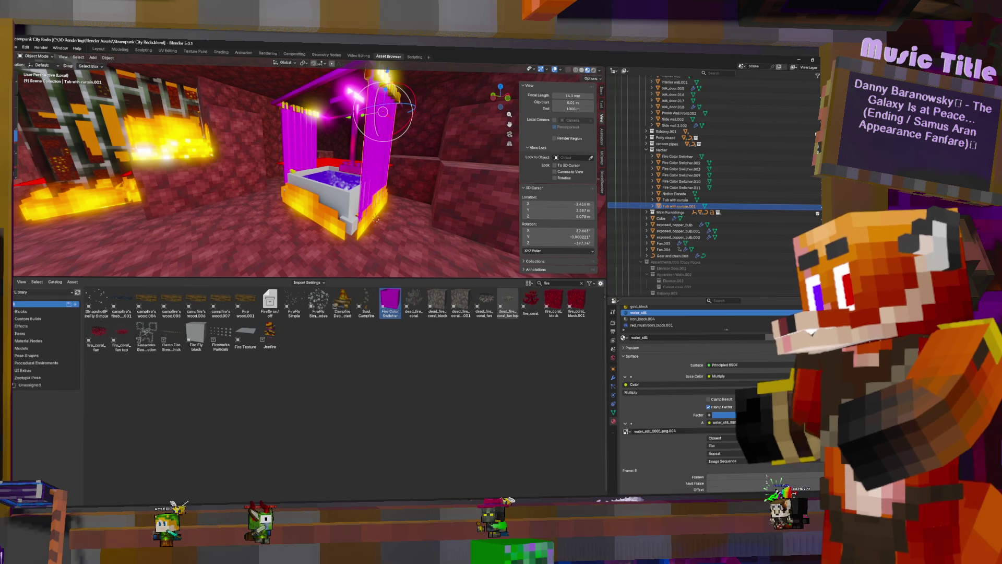
{"action": "left_click", "coordinate": [804, 431]}
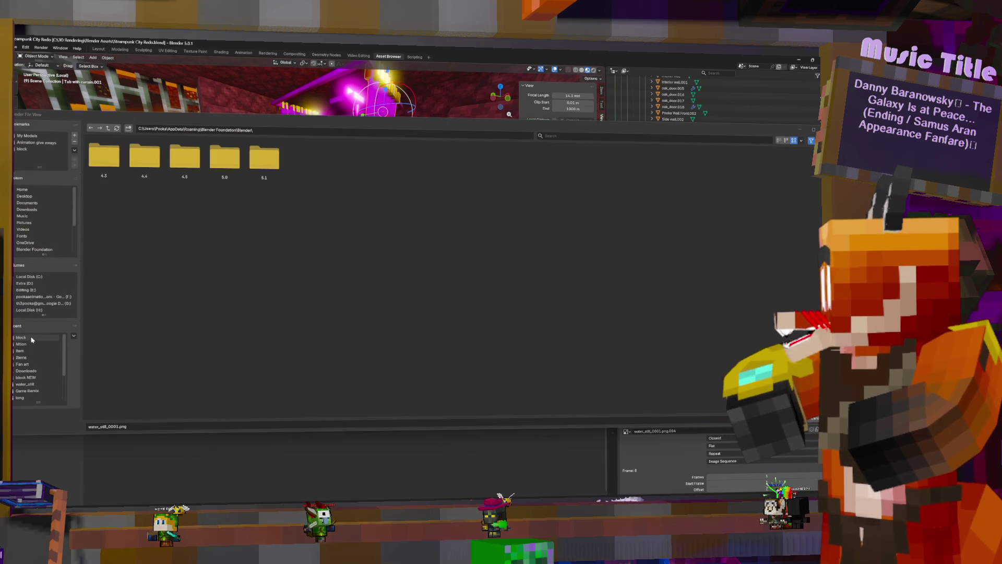
{"action": "left_click", "coordinate": [32, 340]}
{"action": "left_click", "coordinate": [109, 128]}
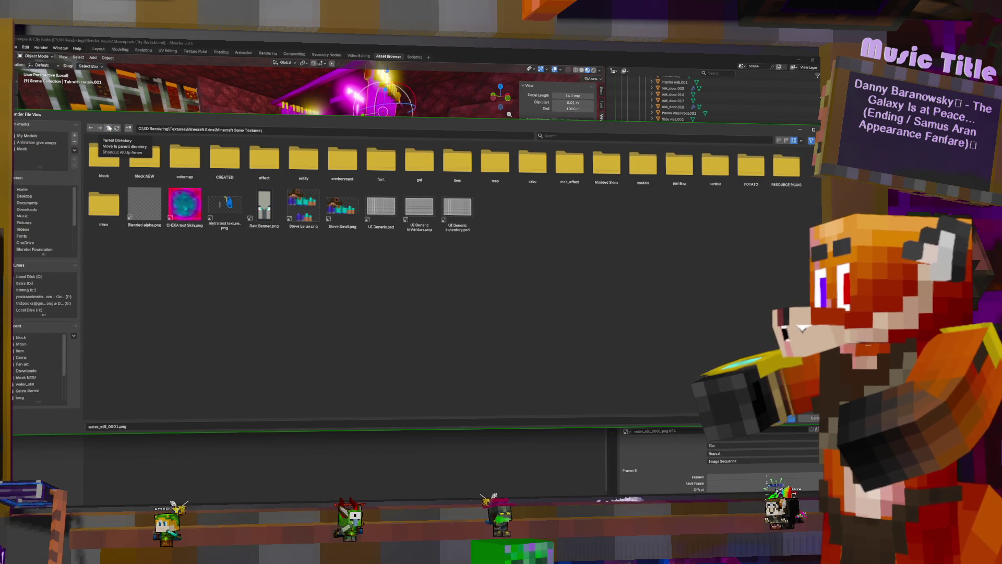
{"action": "left_click", "coordinate": [108, 128]}
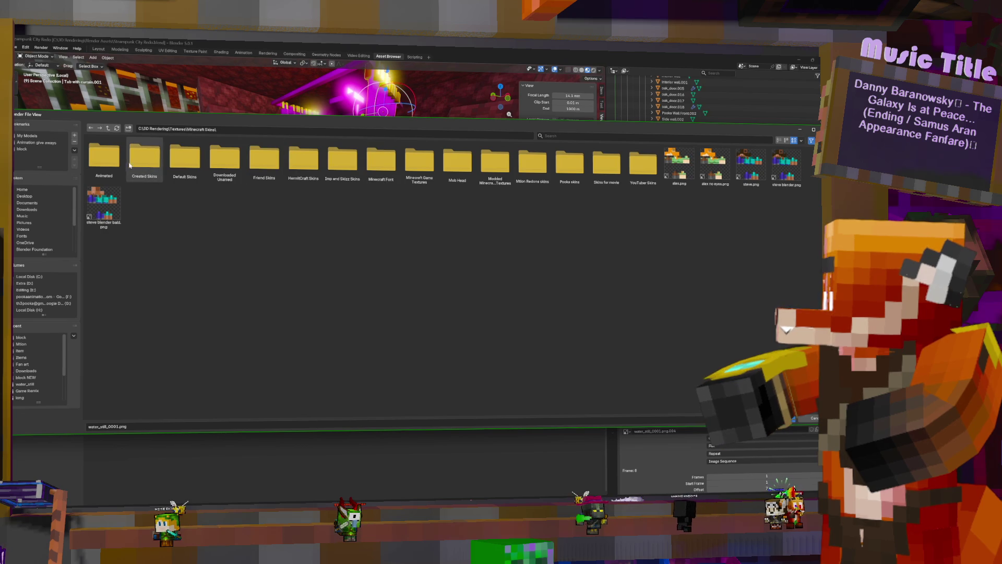
{"action": "double_click", "coordinate": [102, 165]}
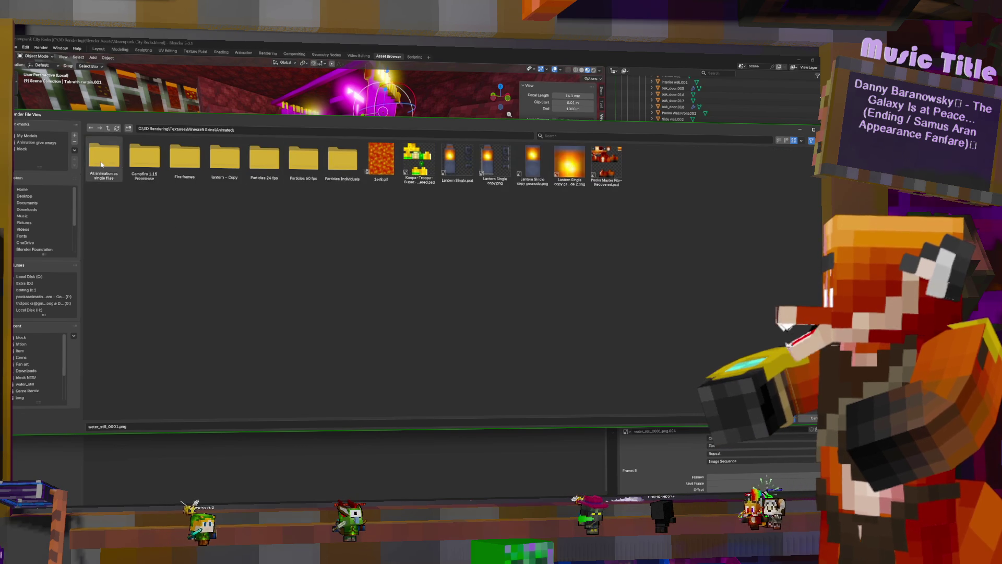
{"action": "double_click", "coordinate": [102, 165]}
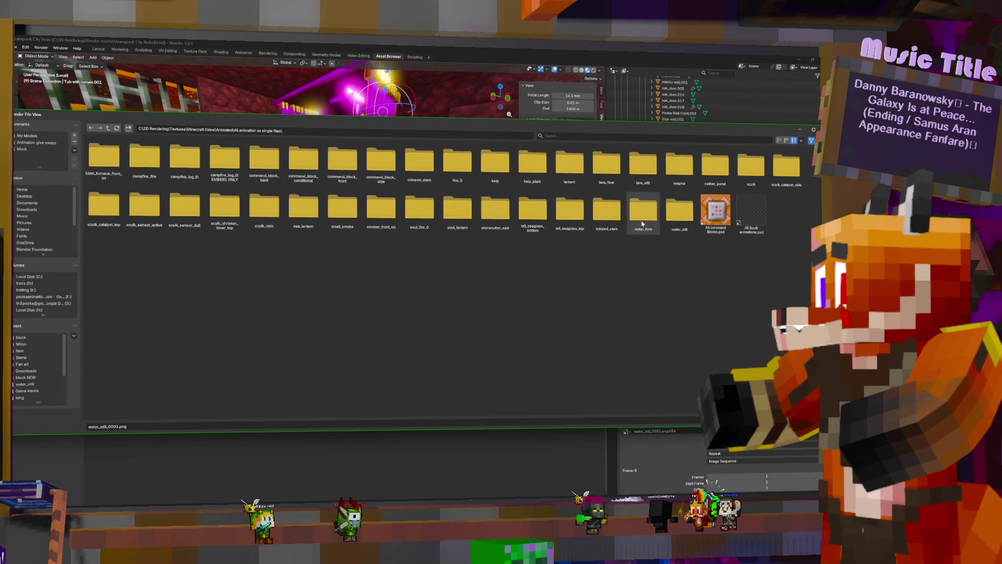
{"action": "double_click", "coordinate": [679, 208]}
{"action": "double_click", "coordinate": [99, 149]}
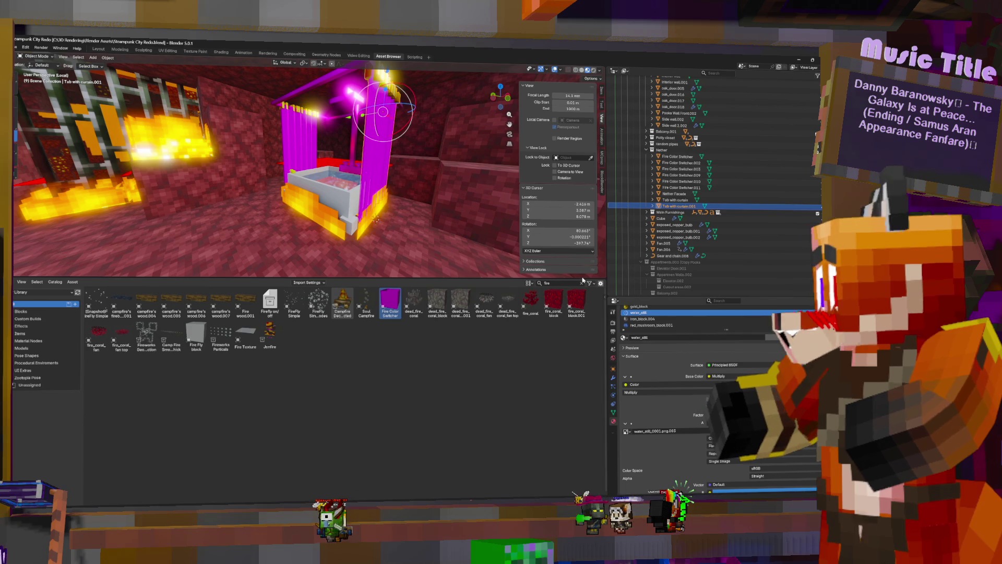
{"action": "left_click", "coordinate": [643, 318]}
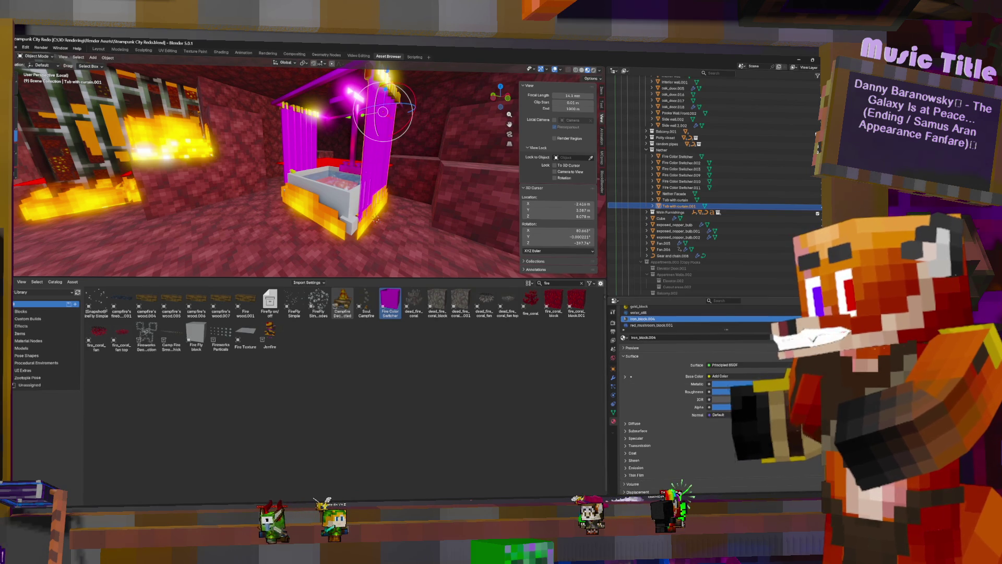
Step: Relink the iron_block material's base colour image to iron_block.png from the block textures folder
{"action": "left_click", "coordinate": [626, 376]}
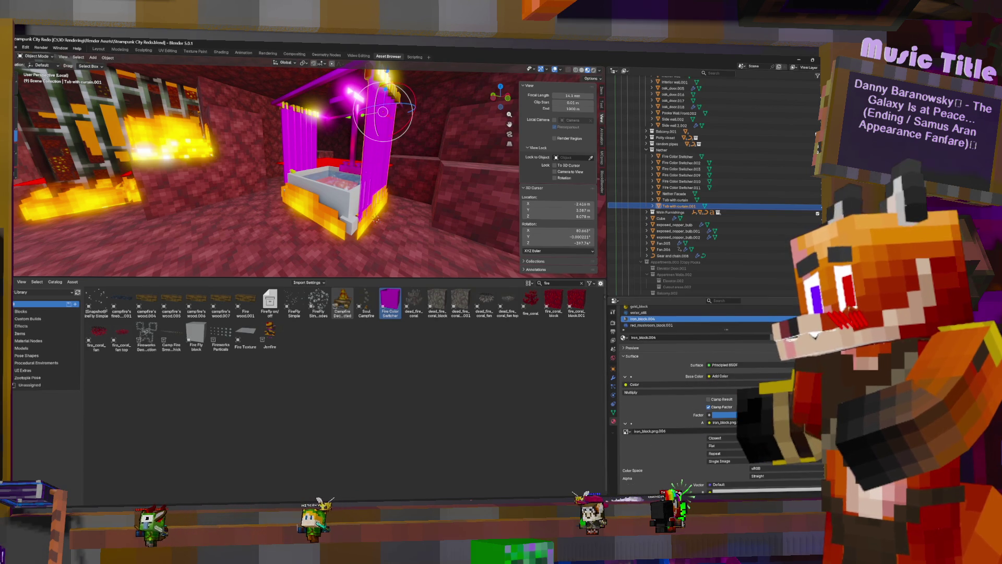
{"action": "left_click", "coordinate": [751, 431]}
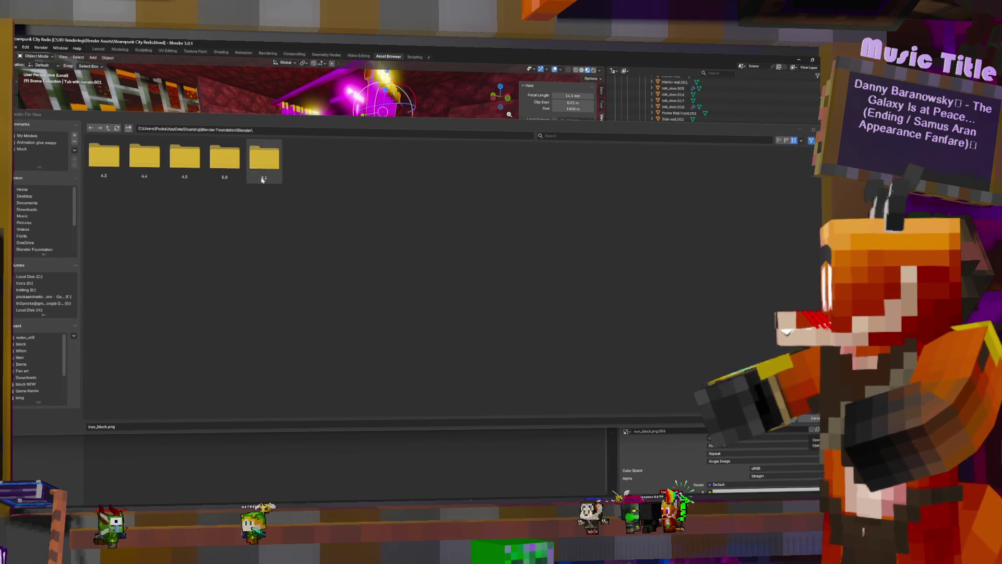
{"action": "left_click", "coordinate": [26, 344]}
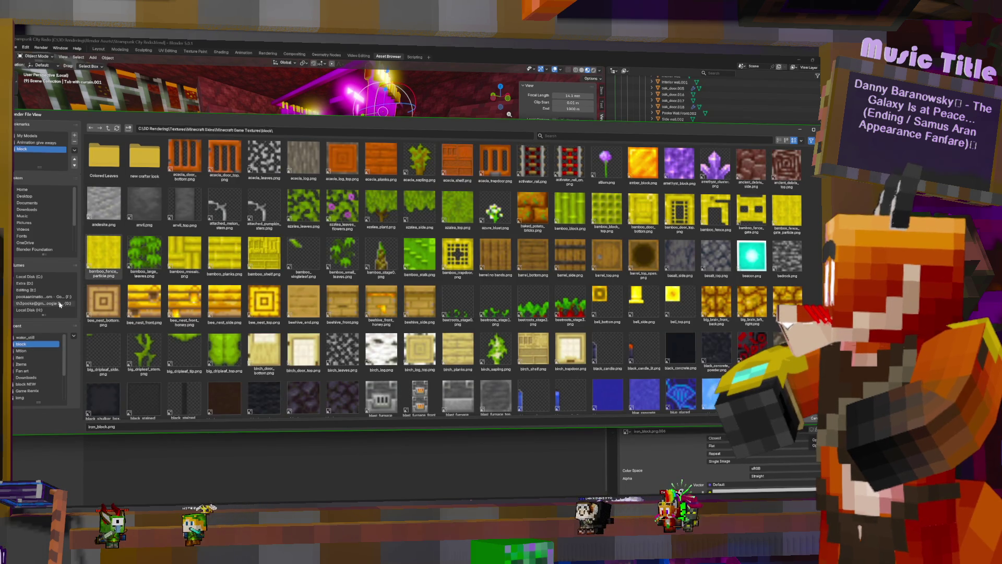
{"action": "key", "text": "ctrl+f"}
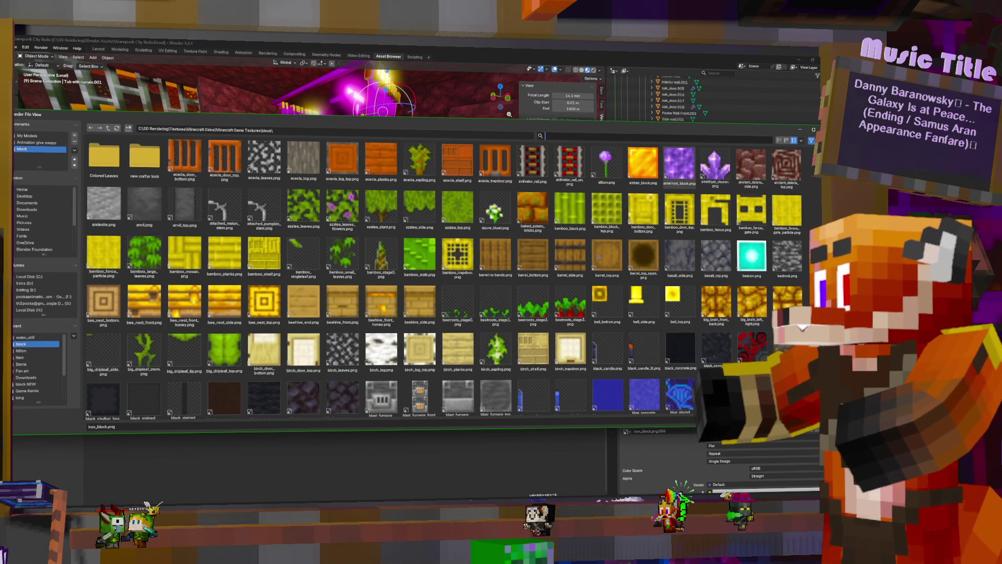
{"action": "type", "text": "iron"}
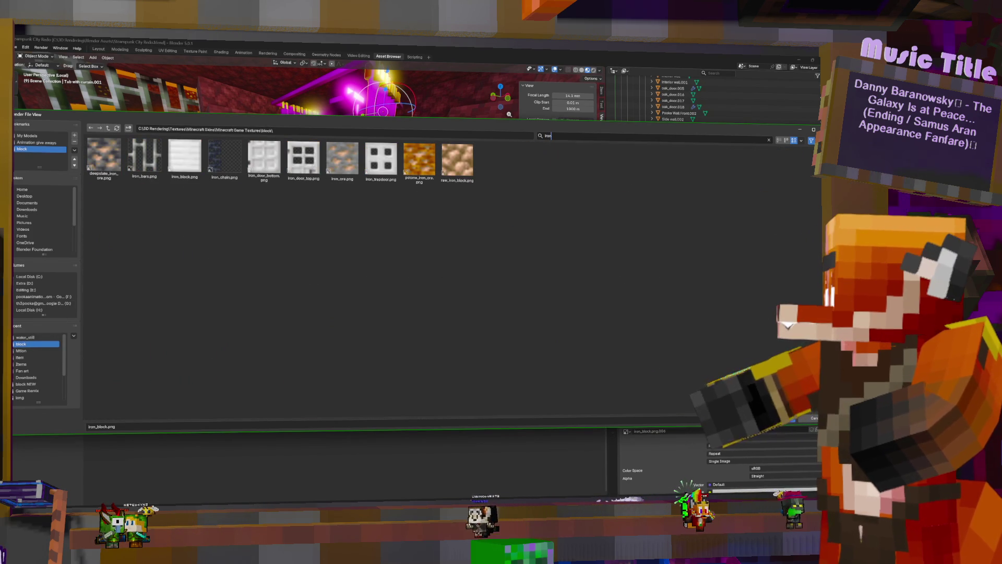
{"action": "key", "text": "Return"}
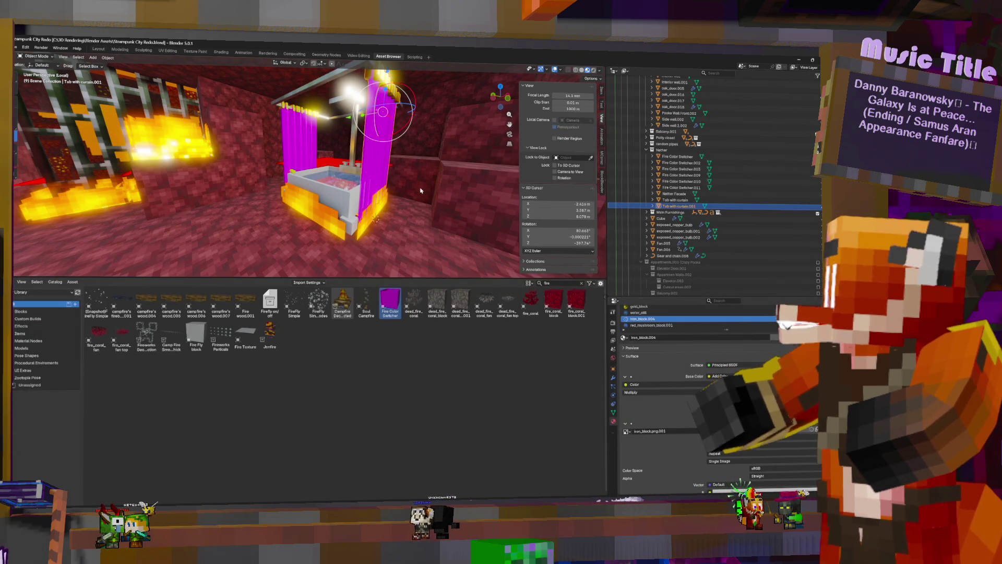
{"action": "left_click", "coordinate": [642, 325]}
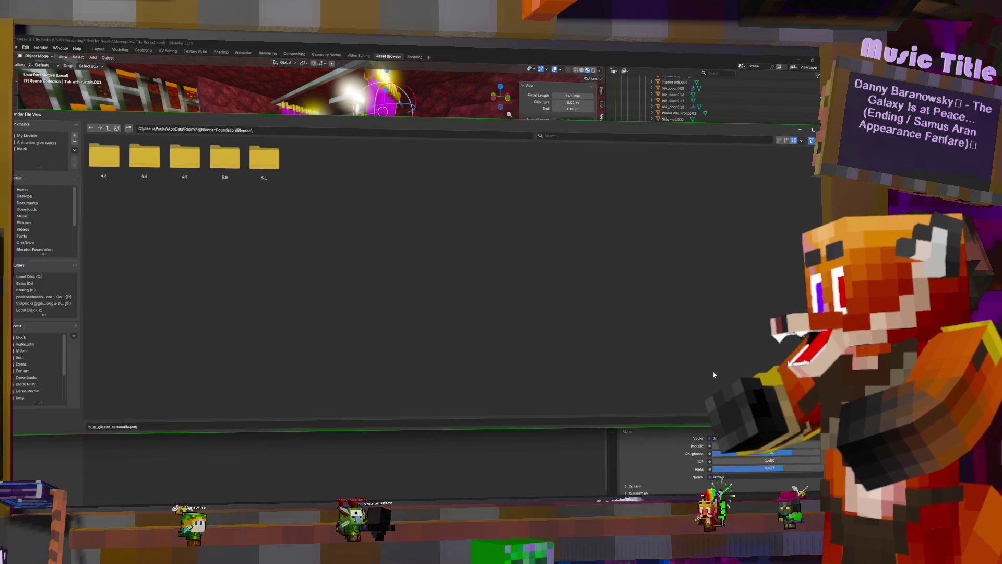
Step: Load blue_glazed_terracotta.png into the copied tub's curtain material, then select the original tub's red_mushroom_block slot
{"action": "left_click", "coordinate": [26, 338]}
{"action": "left_click", "coordinate": [609, 136]}
{"action": "type", "text": "blue"}
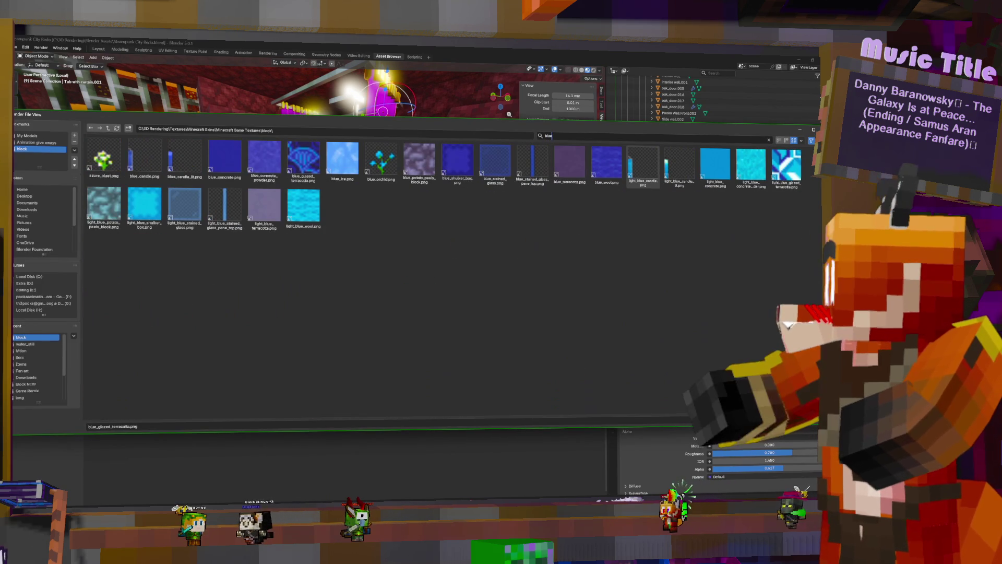
{"action": "key", "text": "Return"}
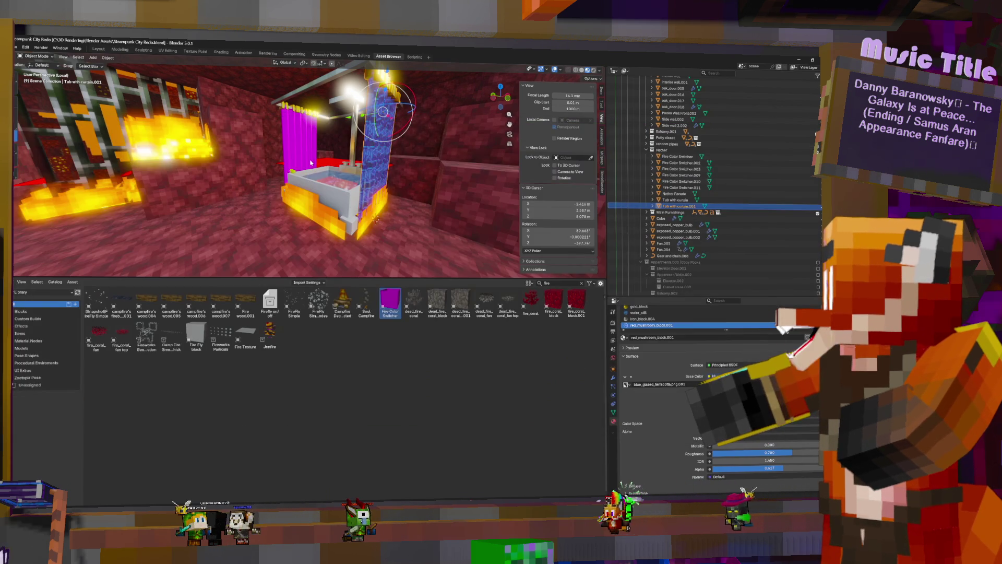
{"action": "left_click", "coordinate": [291, 131]}
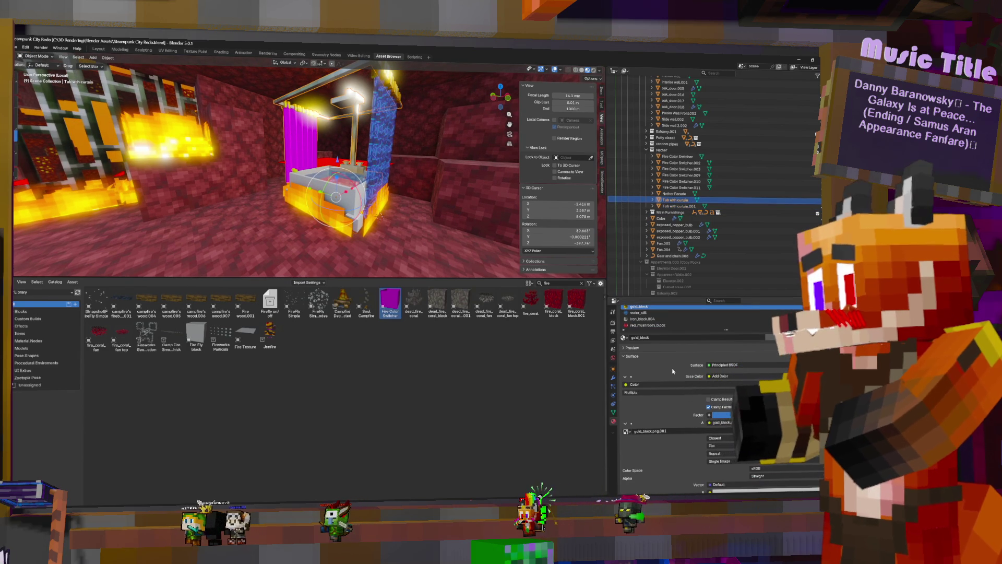
{"action": "left_click", "coordinate": [649, 325]}
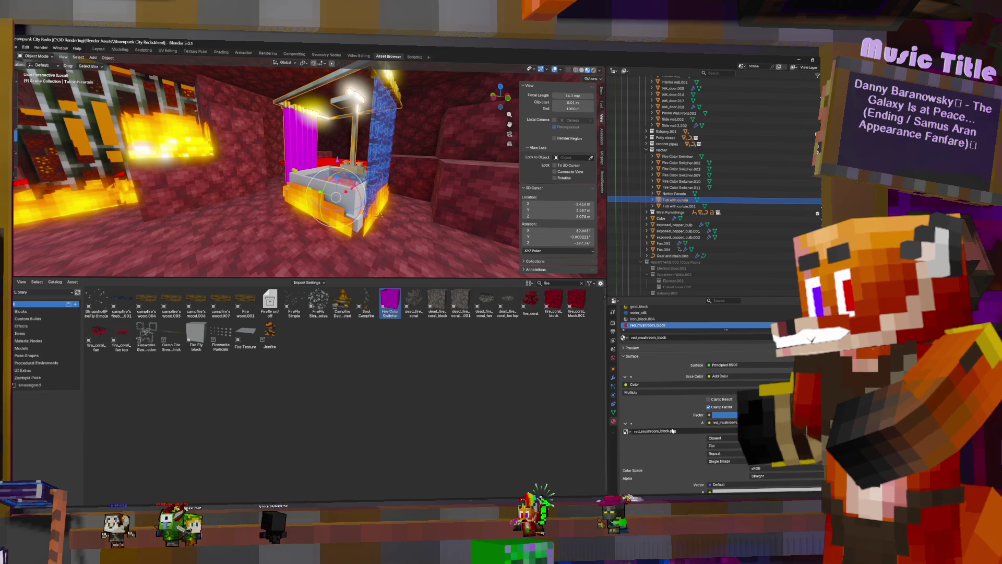
Step: Load red_mushroom_block.png from the block textures folder into the original tub's curtain image texture
{"action": "left_click", "coordinate": [812, 431]}
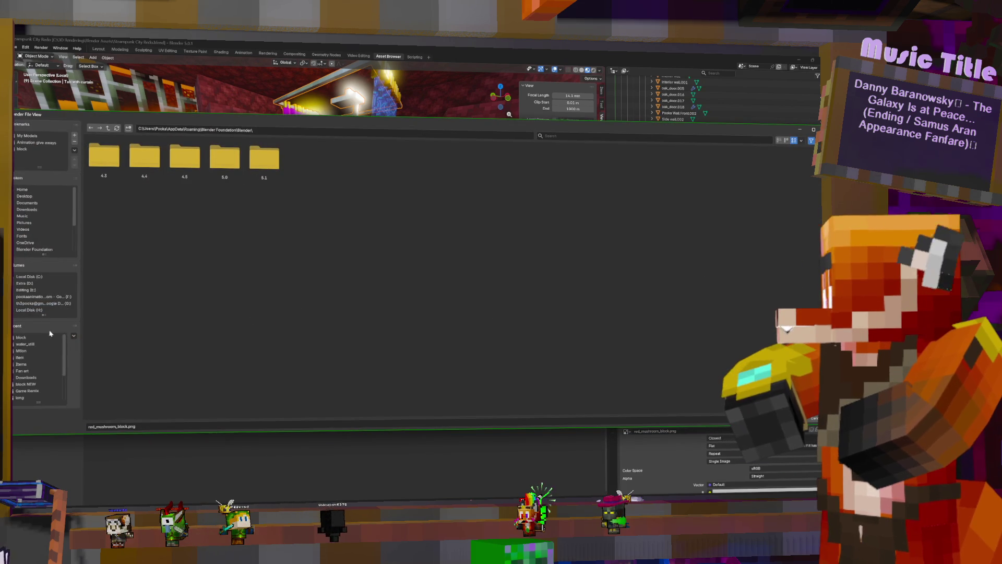
{"action": "left_click", "coordinate": [34, 337]}
{"action": "left_click", "coordinate": [588, 135]}
{"action": "type", "text": "red"}
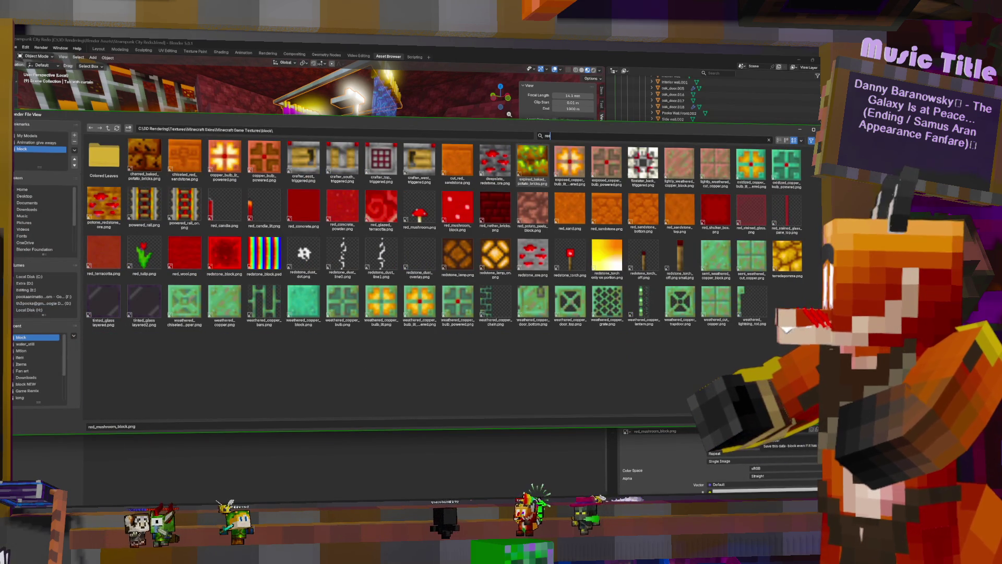
{"action": "double_click", "coordinate": [456, 207]}
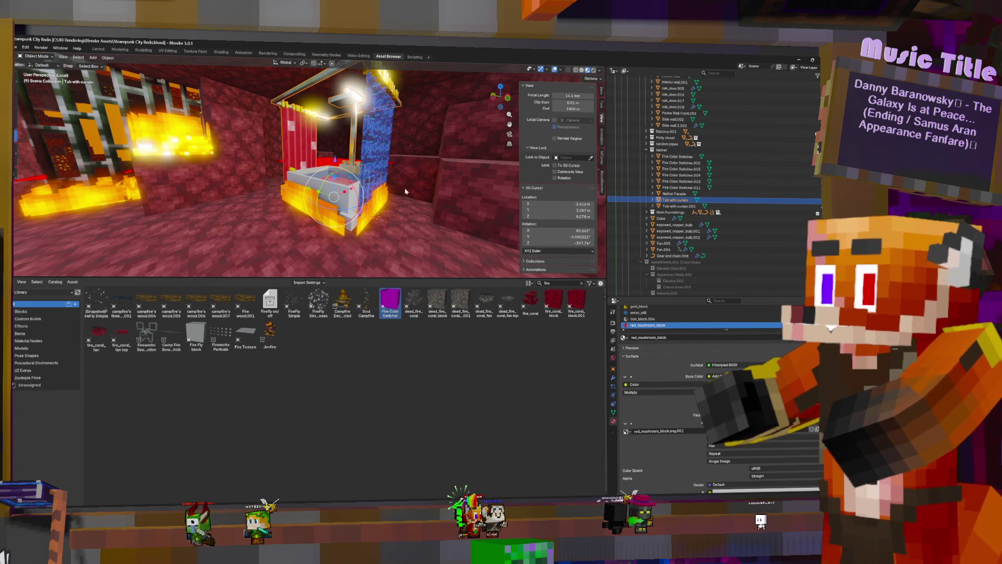
Step: Fly from the nether room past the portal to the grassy area, the pink-lit room, and back to the tub
{"action": "key", "text": "w"}
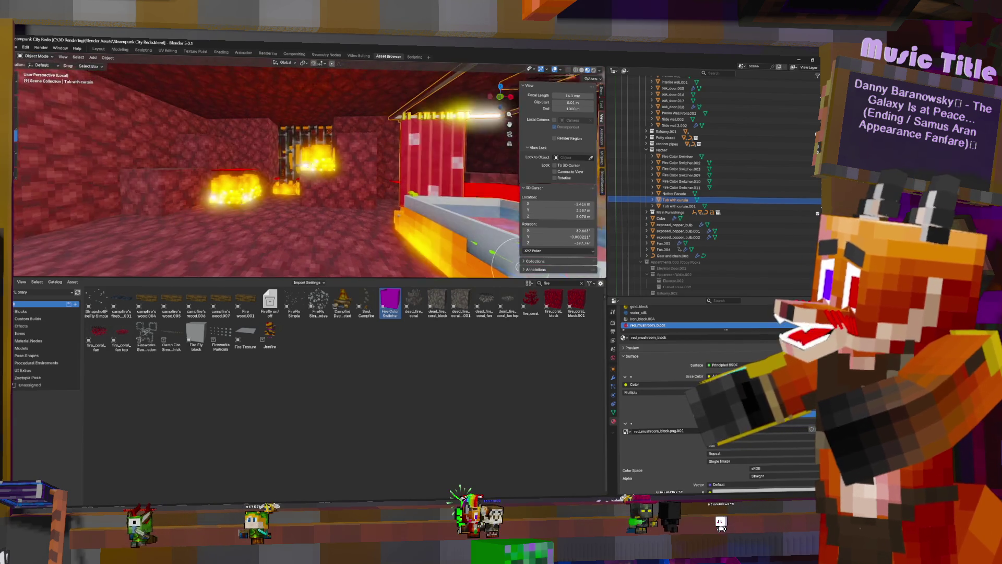
{"action": "key", "text": "w"}
{"action": "key", "text": "w"}
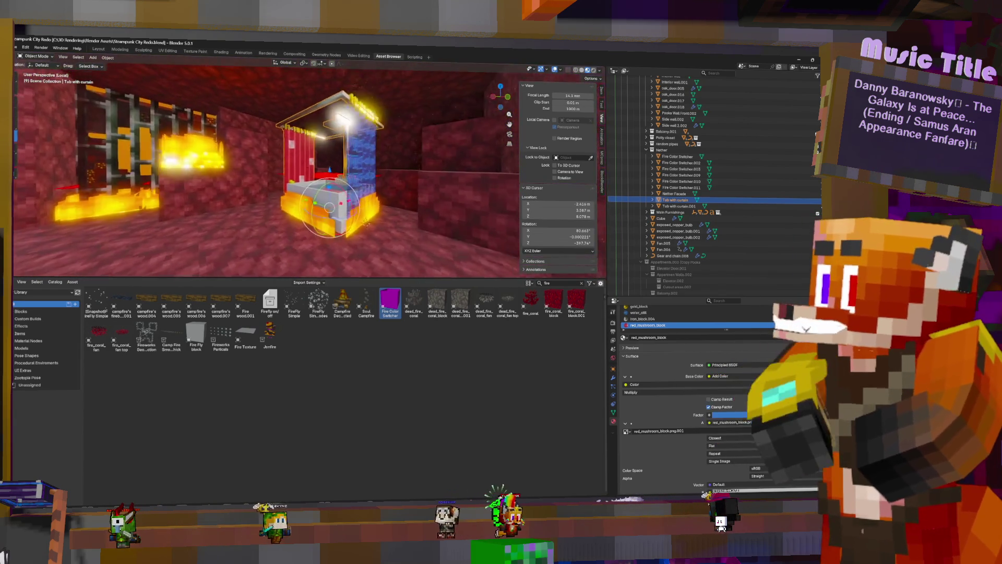
{"action": "key", "text": "w"}
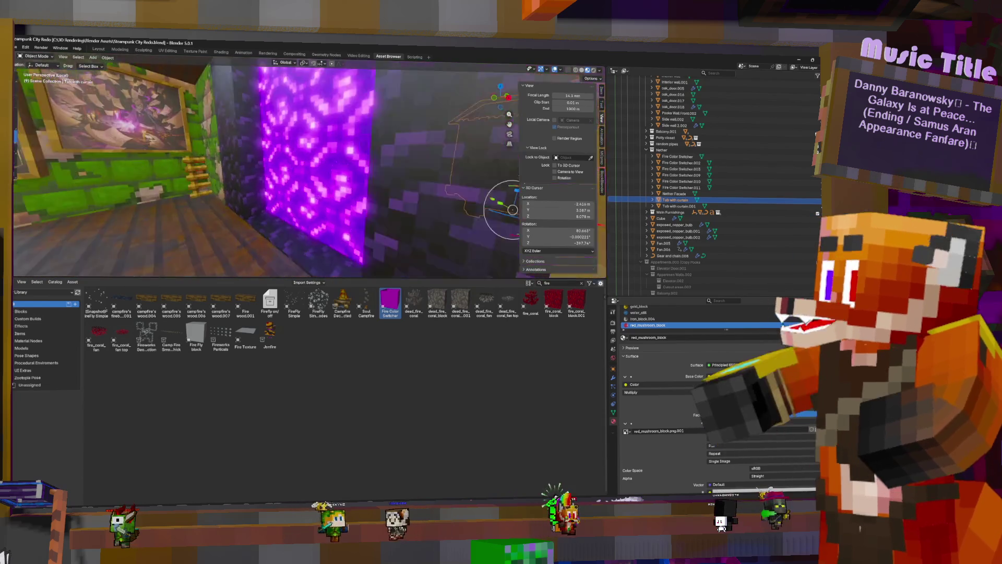
{"action": "key", "text": "w"}
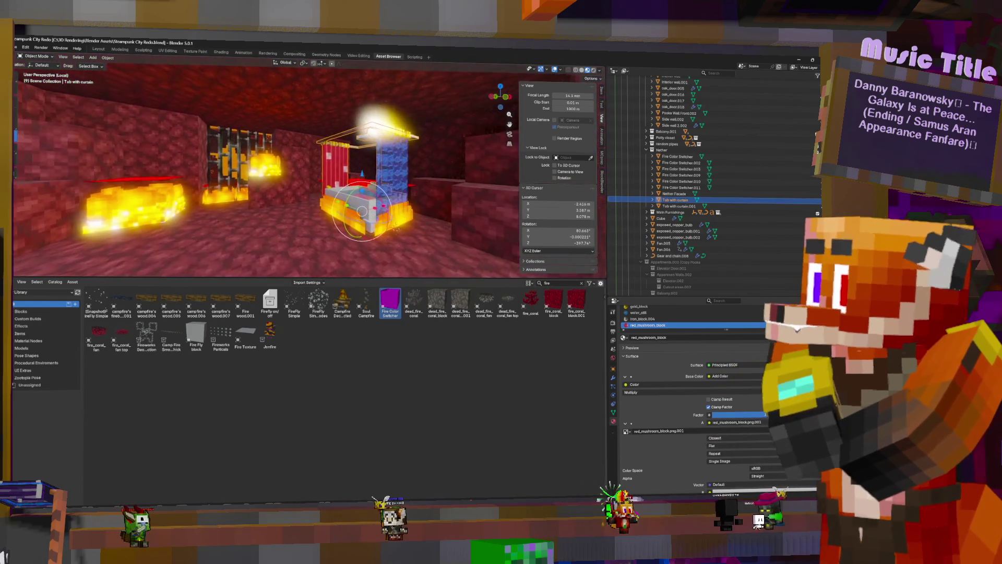
{"action": "key", "text": "w"}
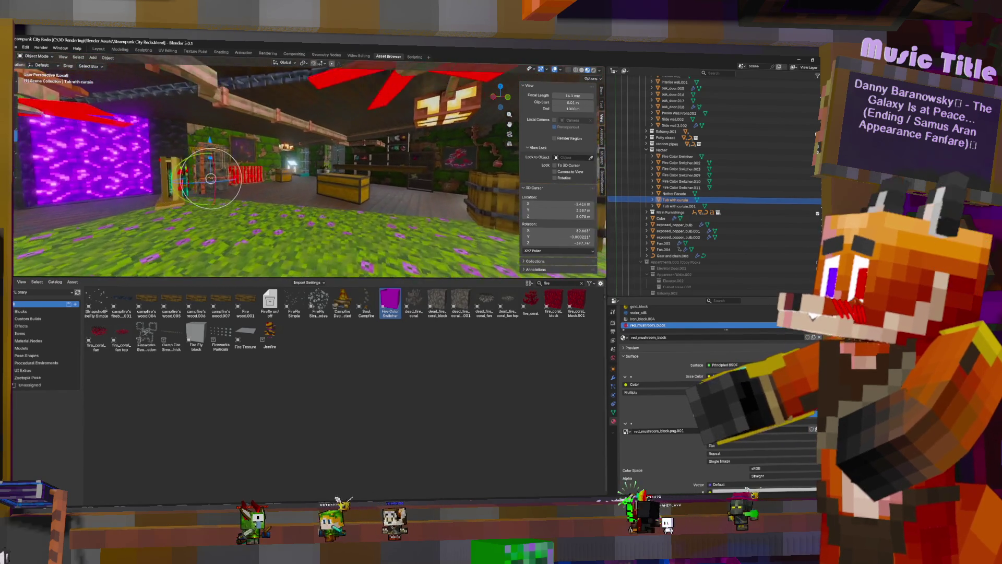
Step: Fly through the grassy shop area and descend into the lower room toward the red table and plush crate
{"action": "key", "text": "w"}
{"action": "key", "text": "w"}
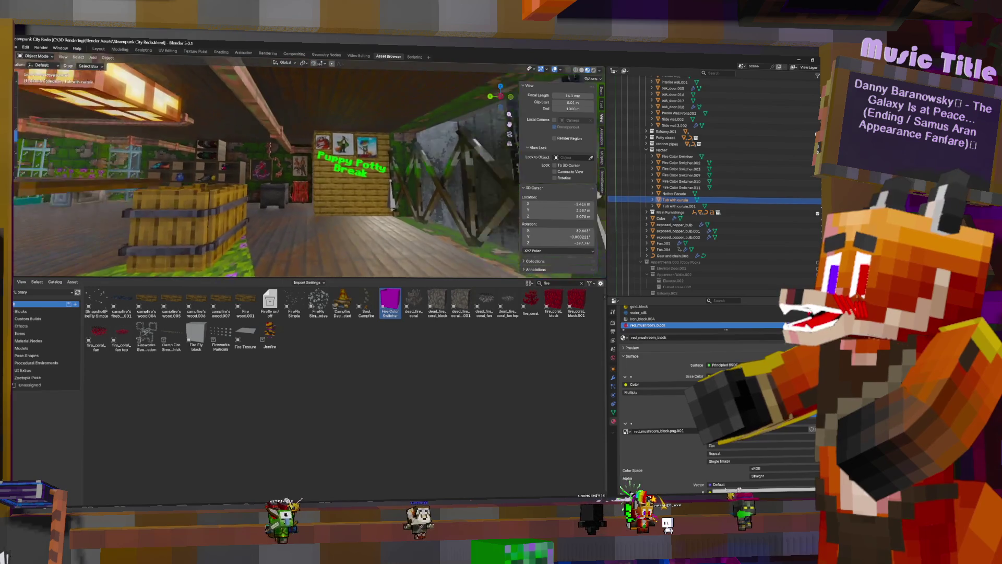
{"action": "key", "text": "w"}
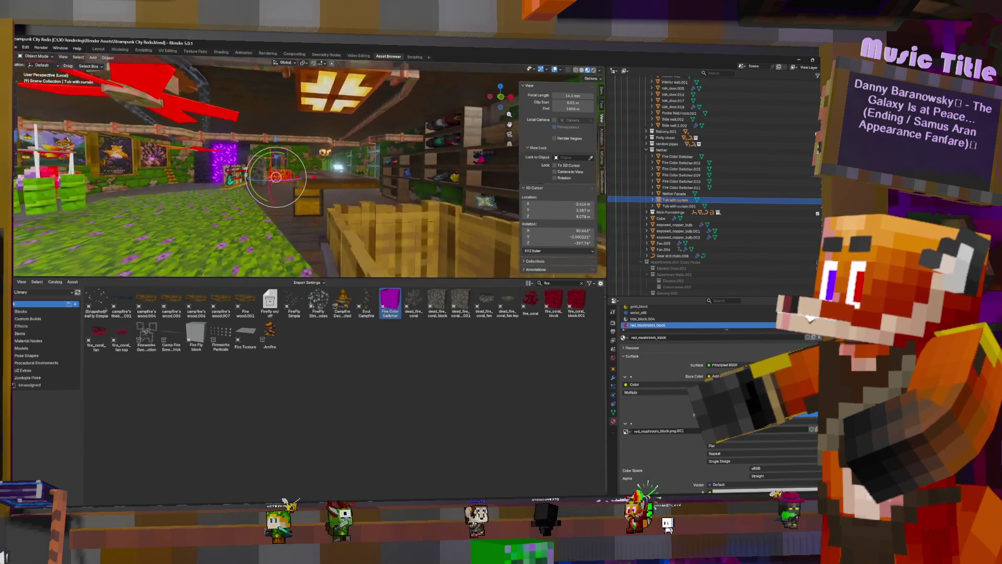
{"action": "key", "text": "w"}
{"action": "key", "text": "w"}
{"action": "key", "text": "q"}
{"action": "key", "text": "q"}
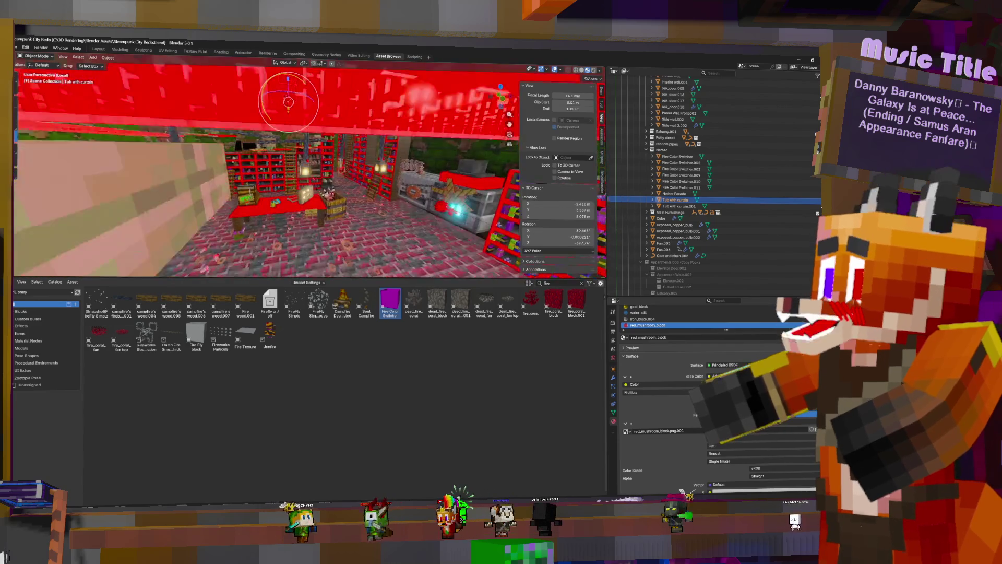
{"action": "key", "text": "w"}
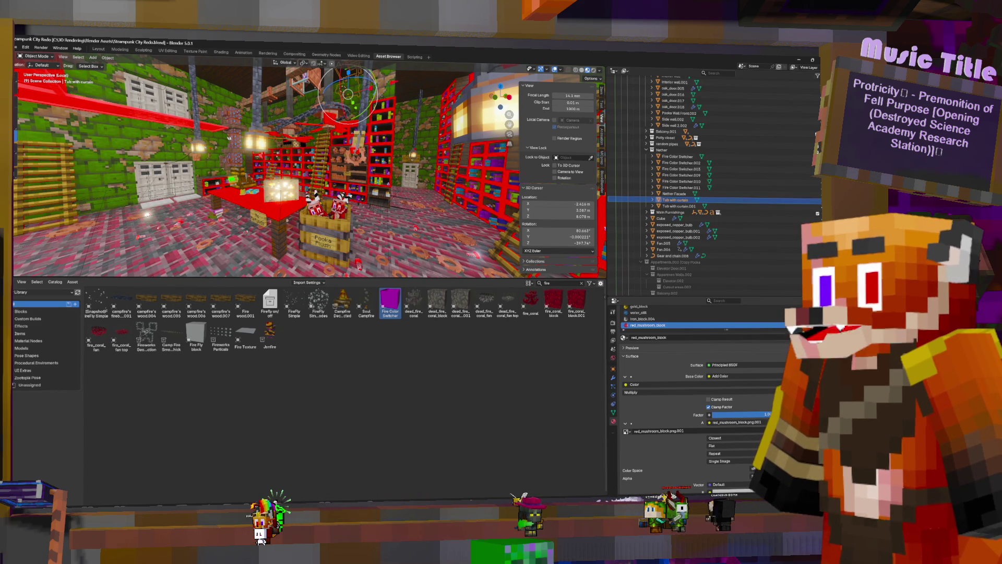
{"action": "key", "text": "w"}
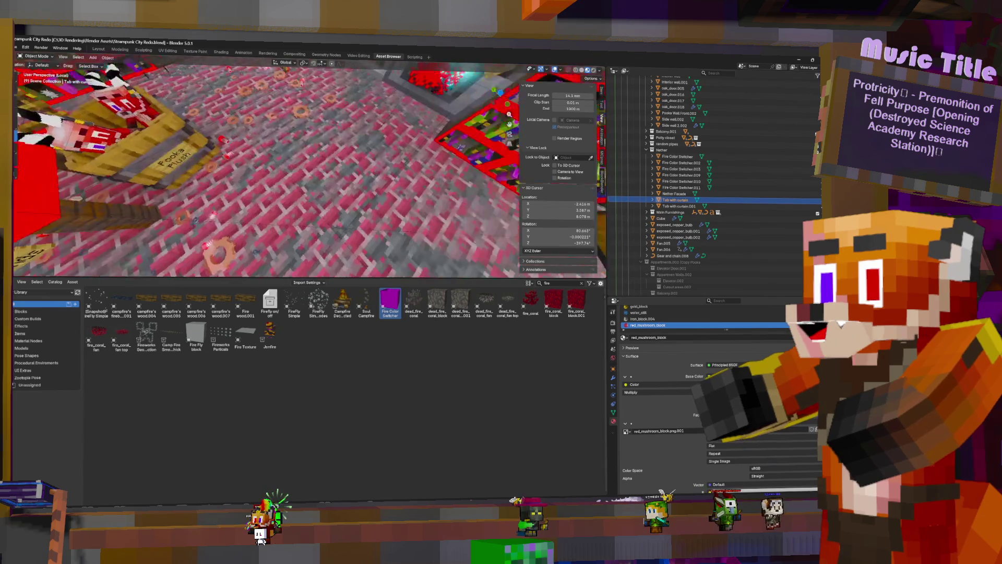
{"action": "left_click", "coordinate": [348, 267]}
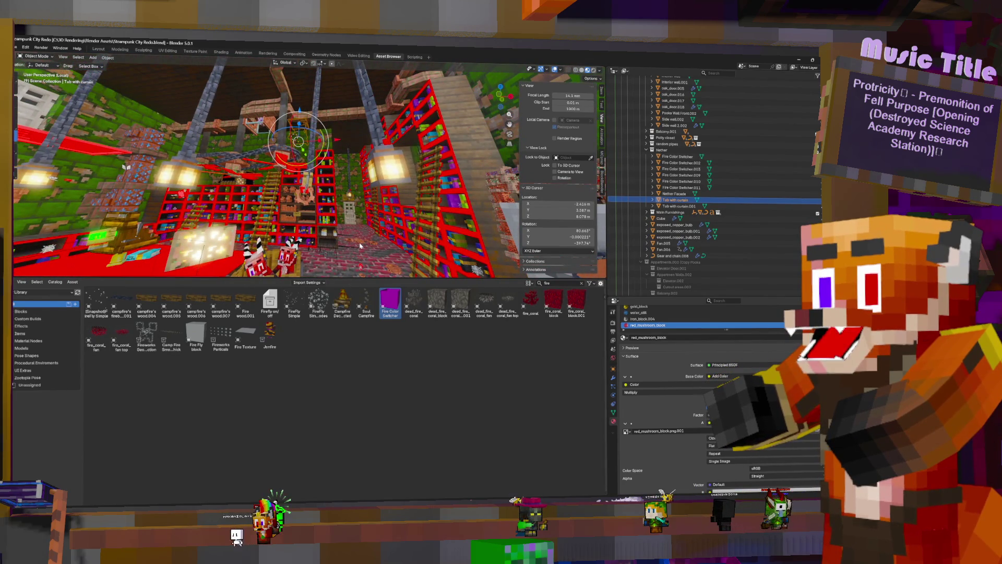
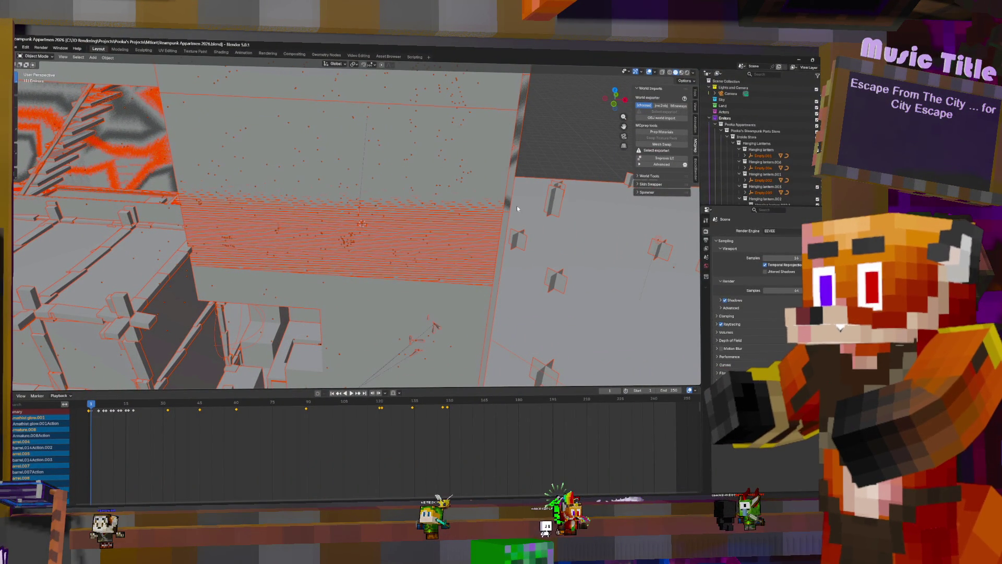
Step: Zoom out and orbit around the building, collapsing Inside Store and the apartment groups in the Outliner
{"action": "scroll", "coordinate": [517, 208], "scroll_direction": "down", "scroll_amount": 10}
{"action": "mouse_move", "coordinate": [476, 218]}
{"action": "middle_mouse_down"}
{"action": "mouse_move", "coordinate": [255, 202]}
{"action": "mouse_move", "coordinate": [445, 212]}
{"action": "mouse_move", "coordinate": [574, 199]}
{"action": "middle_mouse_up"}
{"action": "left_click", "coordinate": [727, 137]}
{"action": "left_click", "coordinate": [728, 179]}
{"action": "left_click_drag", "start_coordinate": [728, 179], "coordinate": [728, 193]}
{"action": "mouse_move", "coordinate": [600, 240]}
{"action": "middle_mouse_down"}
{"action": "mouse_move", "coordinate": [519, 241]}
{"action": "mouse_move", "coordinate": [536, 260]}
{"action": "middle_mouse_up"}
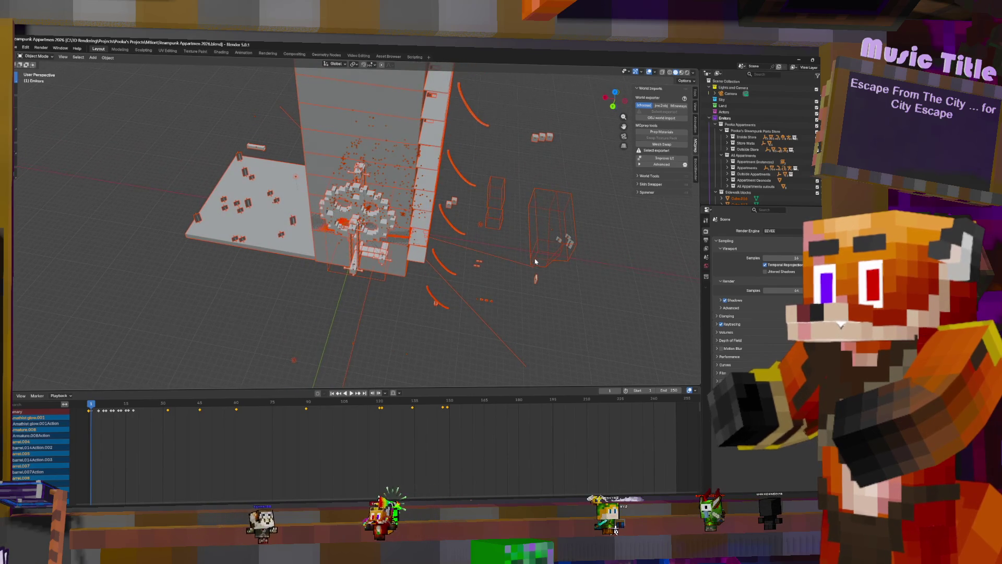
Step: Select the Apartment Geonode building object and orbit to a front-left view of it
{"action": "left_click", "coordinate": [461, 185]}
{"action": "mouse_move", "coordinate": [465, 182]}
{"action": "middle_mouse_down"}
{"action": "mouse_move", "coordinate": [444, 150]}
{"action": "mouse_move", "coordinate": [519, 155]}
{"action": "mouse_move", "coordinate": [505, 152]}
{"action": "middle_mouse_up"}
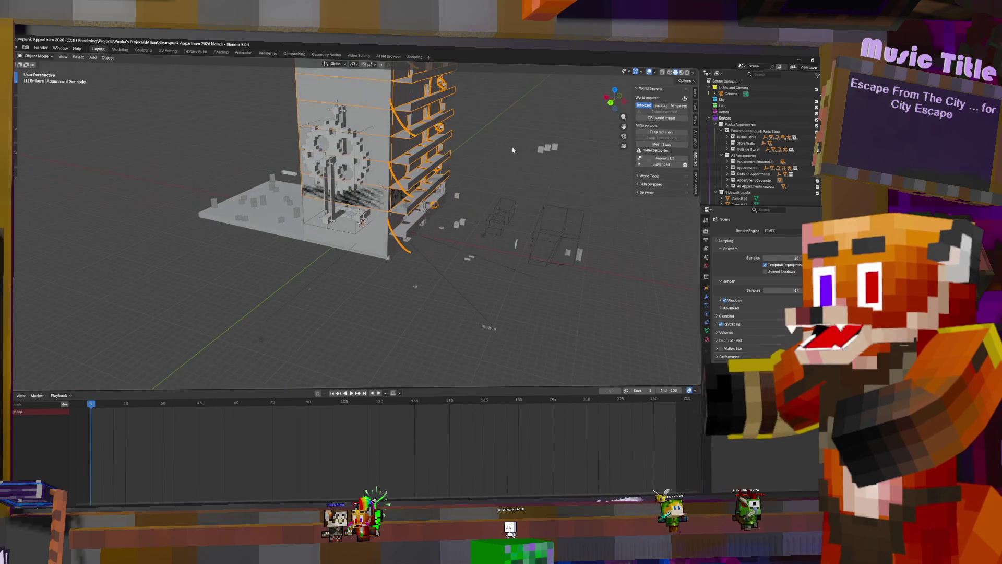
{"action": "mouse_move", "coordinate": [455, 53]}
{"action": "middle_mouse_down"}
{"action": "mouse_move", "coordinate": [521, 89]}
{"action": "mouse_move", "coordinate": [739, 133]}
{"action": "middle_mouse_up"}
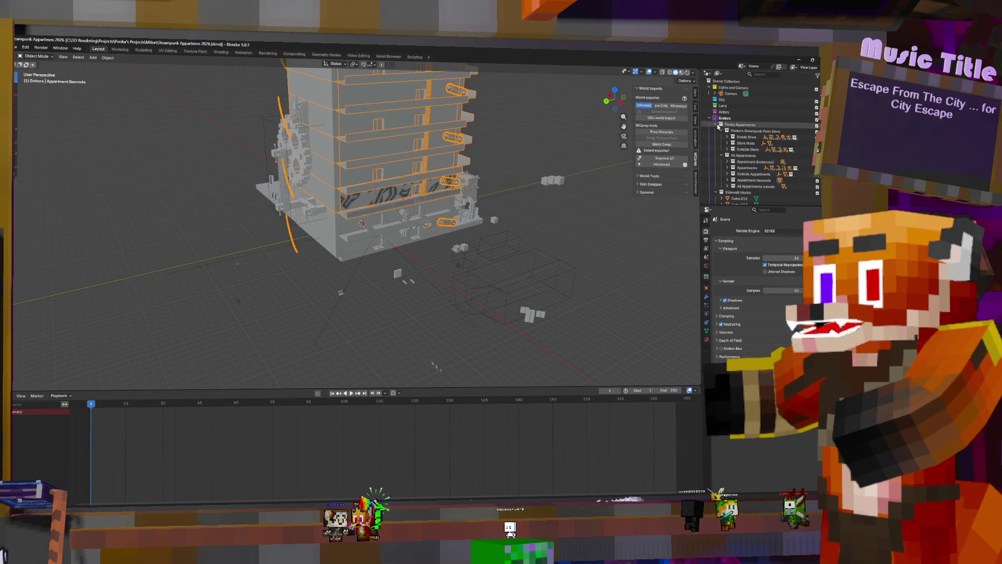
Step: Move the Pooka Appartments collection into the Land collection
{"action": "left_click", "coordinate": [716, 125]}
{"action": "scroll", "coordinate": [742, 140], "scroll_direction": "down", "scroll_amount": 5}
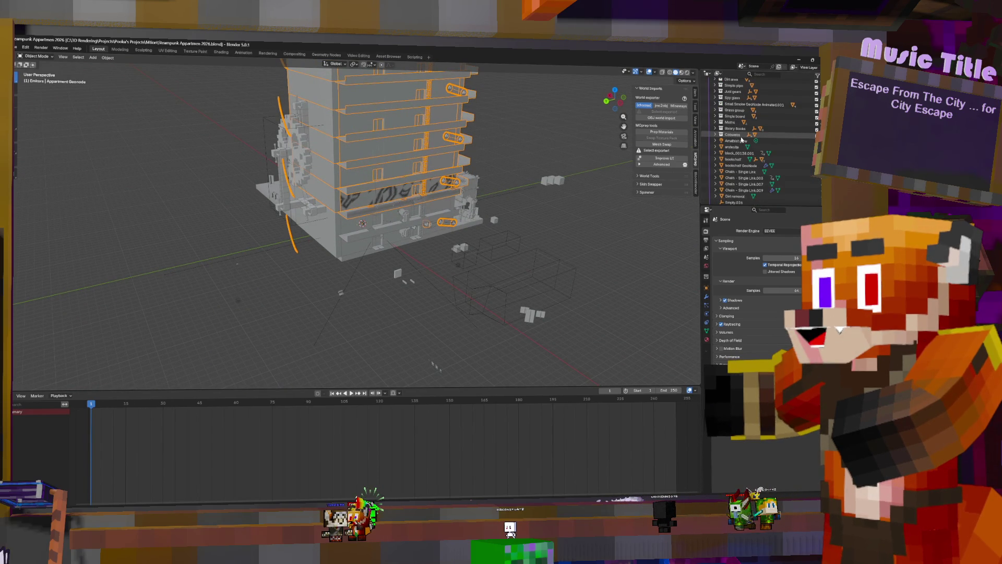
{"action": "scroll", "coordinate": [742, 139], "scroll_direction": "up", "scroll_amount": 5}
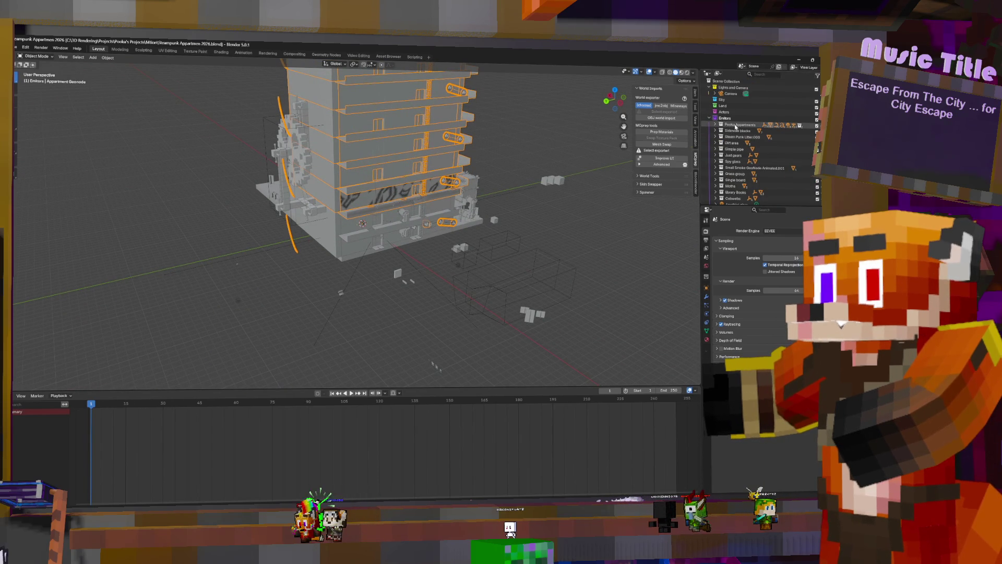
{"action": "left_click_drag", "start_coordinate": [734, 124], "coordinate": [723, 105]}
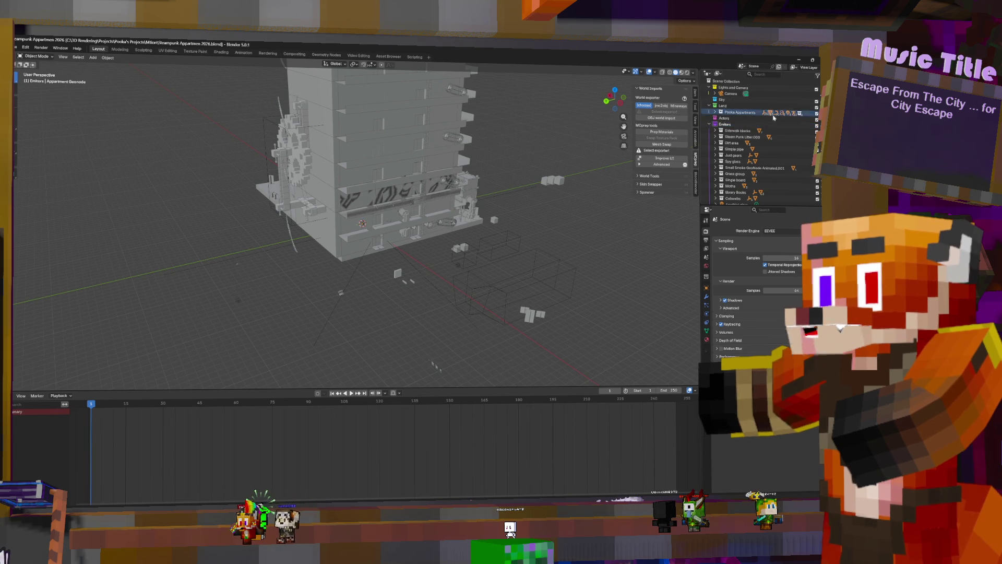
Step: Move the collections from Sidewalk blocks to Cobwebs into the Unused collection
{"action": "middle_click_drag", "start_coordinate": [558, 177], "coordinate": [688, 118]}
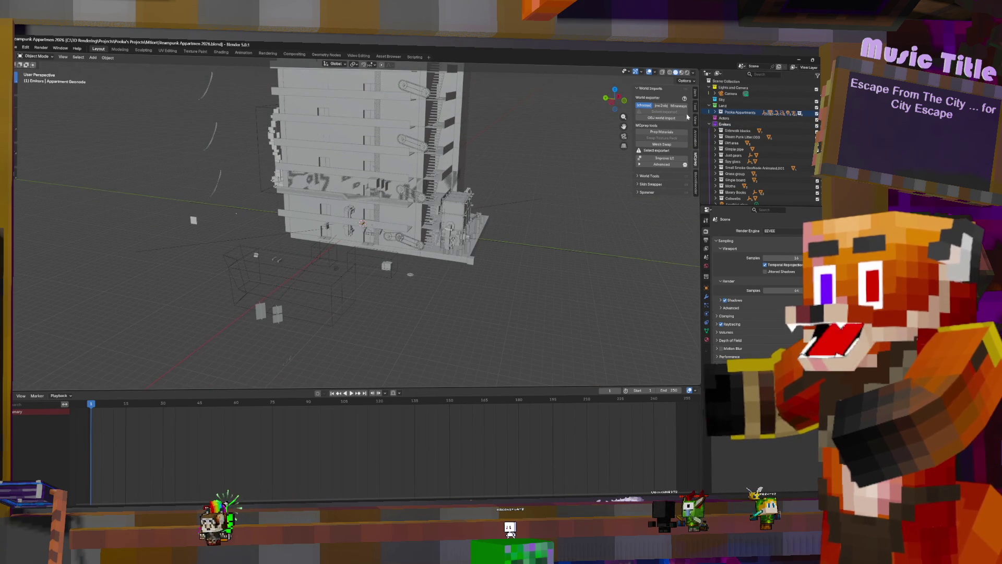
{"action": "scroll", "coordinate": [743, 139], "scroll_direction": "down", "scroll_amount": 4}
{"action": "left_click", "coordinate": [738, 148], "text": "shift"}
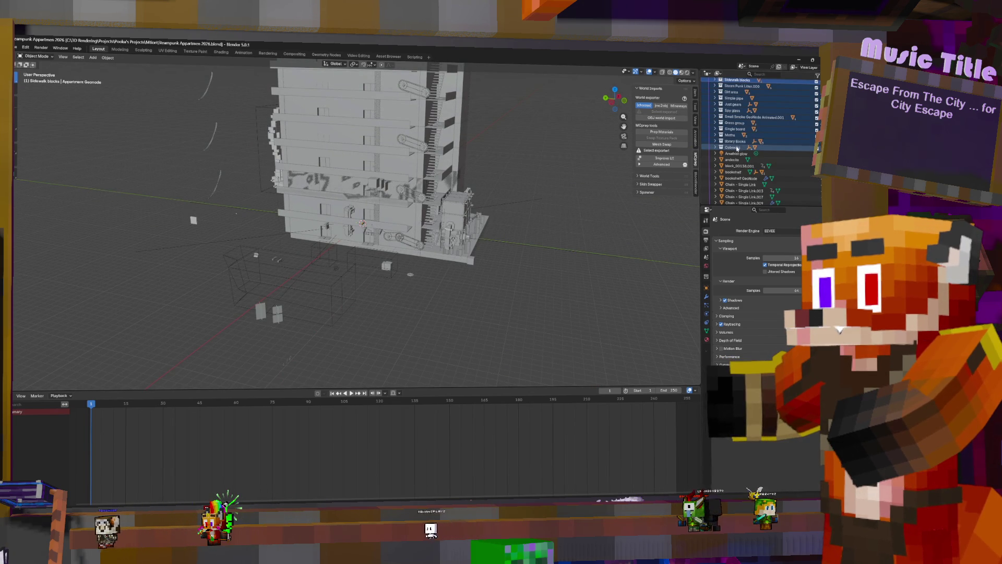
{"action": "scroll", "coordinate": [738, 152], "scroll_direction": "down", "scroll_amount": 3}
{"action": "left_click_drag", "start_coordinate": [733, 107], "coordinate": [733, 198]}
Step: Move the leftover Emitters objects, Torch light.010 through Wall removal for elevator, into Unused and exclude Unused
{"action": "scroll", "coordinate": [743, 125], "scroll_direction": "up", "scroll_amount": 2}
{"action": "left_click", "coordinate": [738, 138]}
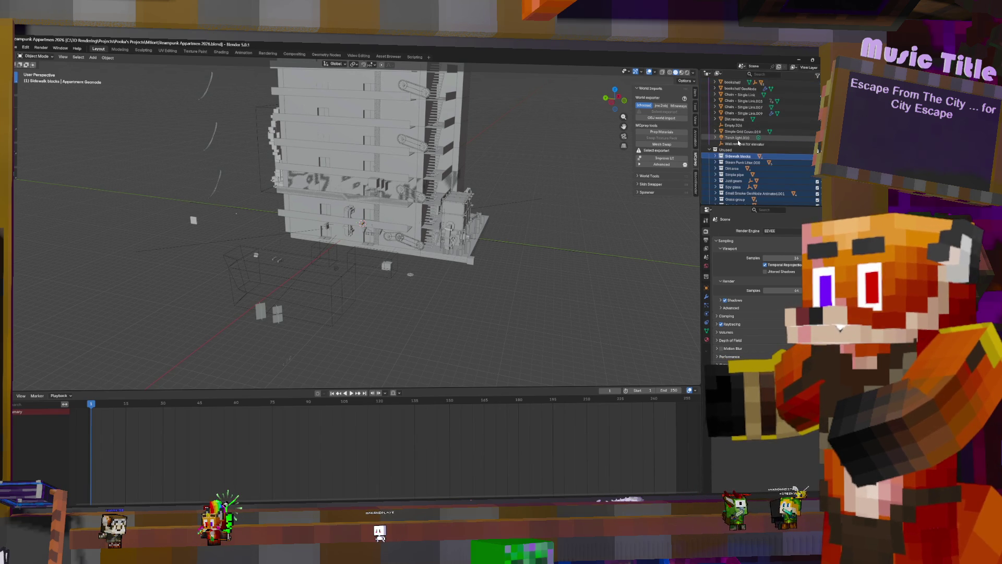
{"action": "left_click", "coordinate": [743, 145]}
{"action": "scroll", "coordinate": [746, 148], "scroll_direction": "up", "scroll_amount": 5}
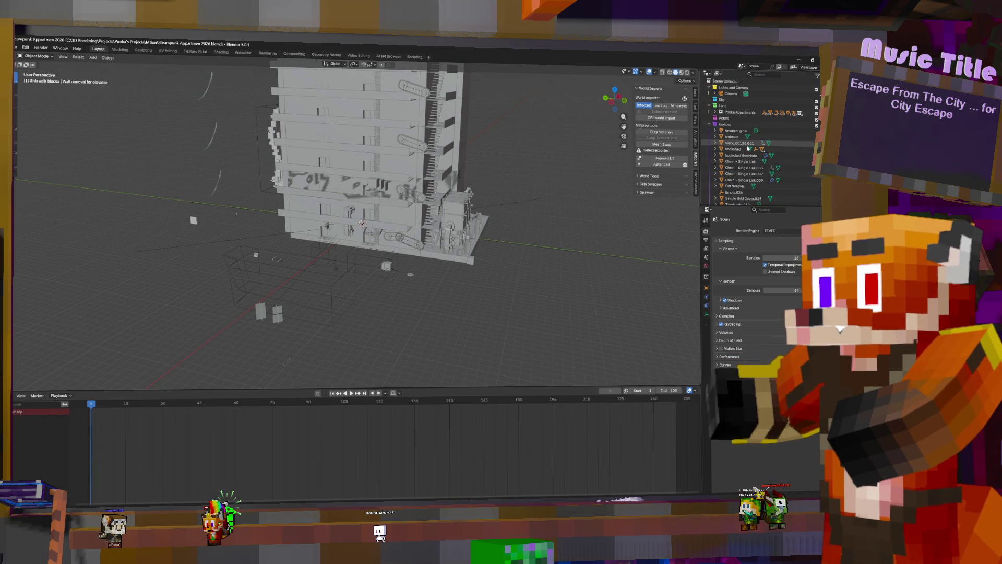
{"action": "left_click", "coordinate": [736, 131], "text": "shift"}
{"action": "scroll", "coordinate": [741, 158], "scroll_direction": "down", "scroll_amount": 5}
{"action": "mouse_move", "coordinate": [738, 148]}
{"action": "left_mouse_down"}
{"action": "mouse_move", "coordinate": [751, 156]}
{"action": "mouse_move", "coordinate": [764, 149]}
{"action": "left_mouse_up"}
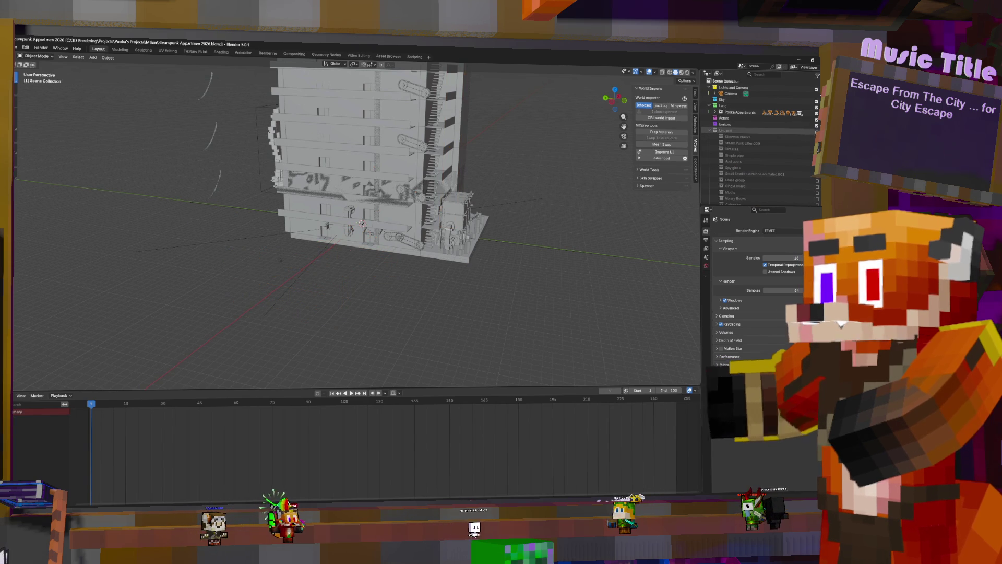
{"action": "left_click", "coordinate": [816, 130]}
{"action": "mouse_move", "coordinate": [485, 172]}
{"action": "middle_mouse_down"}
{"action": "mouse_move", "coordinate": [437, 155]}
{"action": "mouse_move", "coordinate": [518, 157]}
{"action": "middle_mouse_up"}
Step: Expand Pooka Appartments in the Outliner to list its store and apartment sub-collections
{"action": "left_click", "coordinate": [715, 112]}
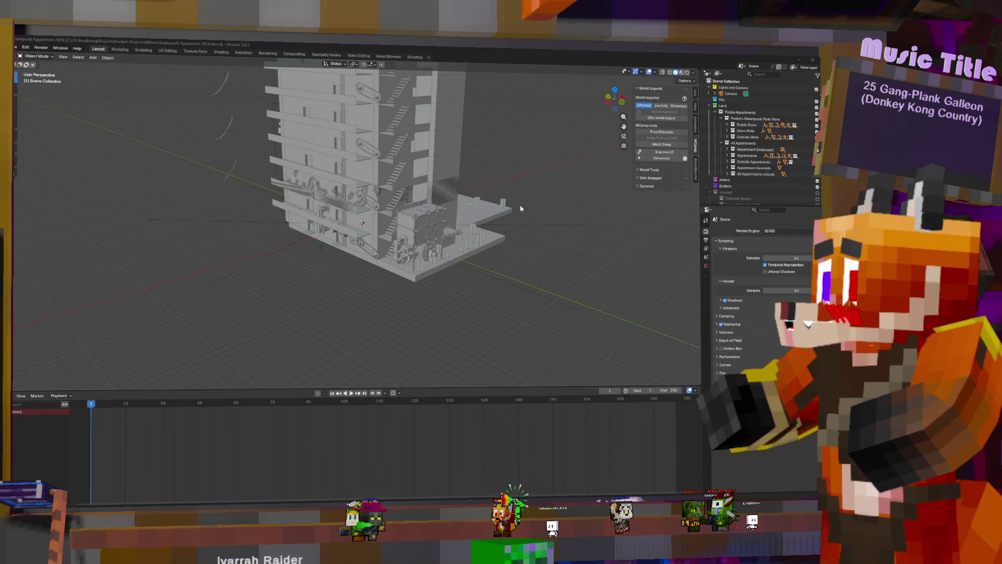
Step: Collapse Pooka Appartments, orbit in close around the building, and make Land the active collection
{"action": "left_click", "coordinate": [715, 112]}
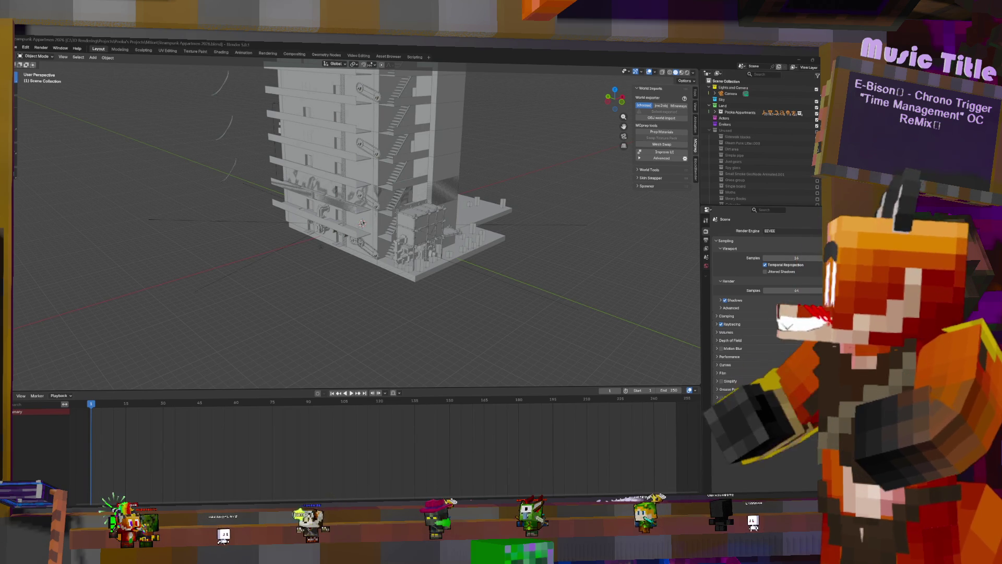
{"action": "scroll", "coordinate": [394, 203], "scroll_direction": "up", "scroll_amount": 5}
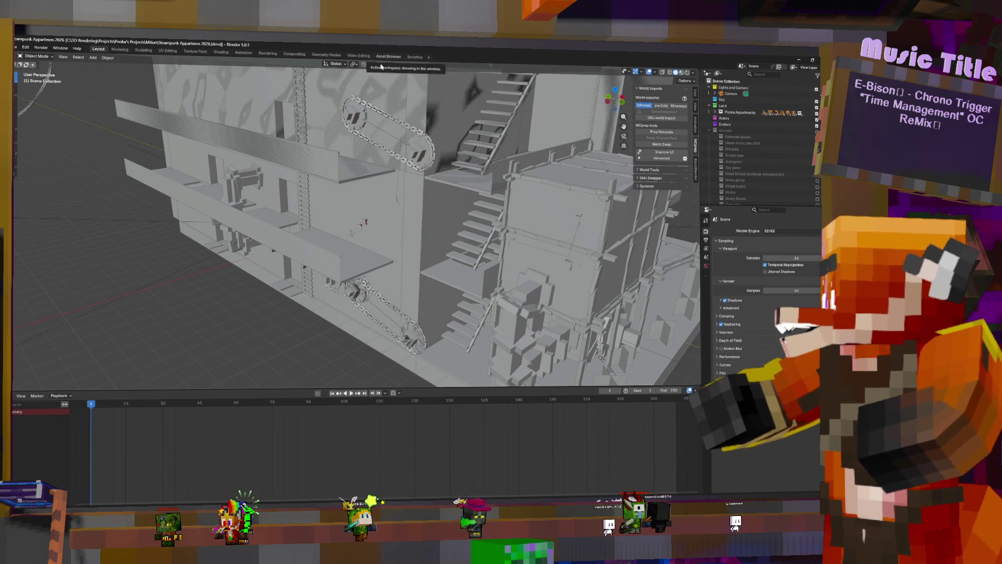
{"action": "middle_click_drag", "start_coordinate": [502, 251], "coordinate": [414, 229]}
{"action": "left_click", "coordinate": [722, 106]}
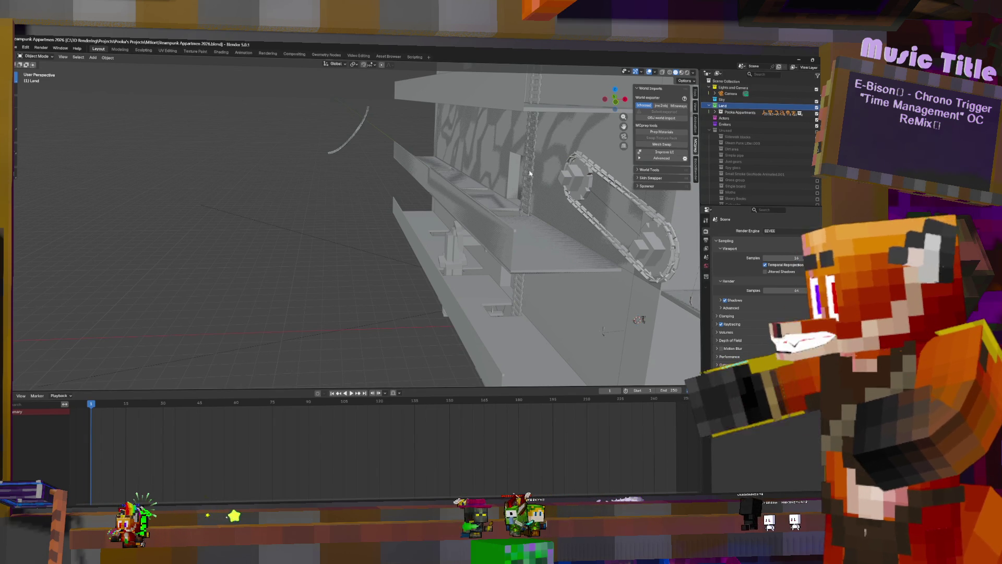
Step: Switch through the Geometry Nodes and asset workspaces back to the Layout workspace
{"action": "left_click", "coordinate": [331, 54]}
{"action": "left_click", "coordinate": [388, 57]}
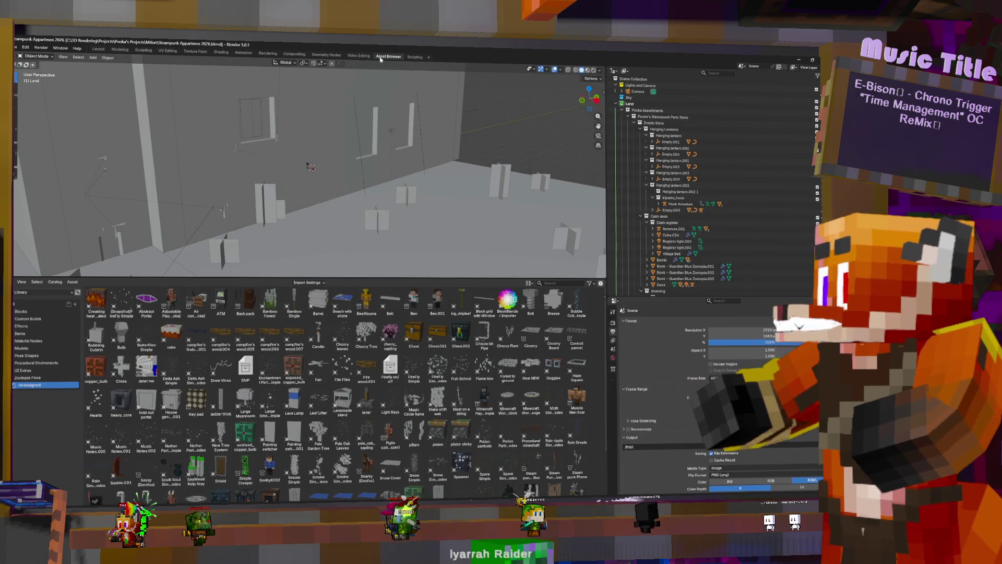
{"action": "left_click", "coordinate": [17, 47]}
{"action": "left_click", "coordinate": [103, 49]}
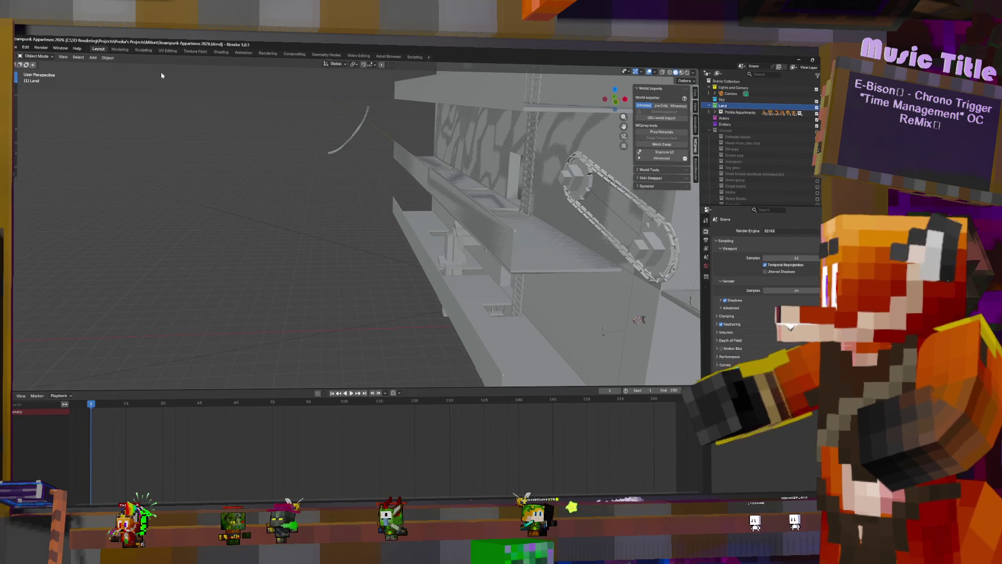
Step: Append the City collection via File > Append, filtering the asset file's collections by 'cit'
{"action": "key", "text": "shift+a"}
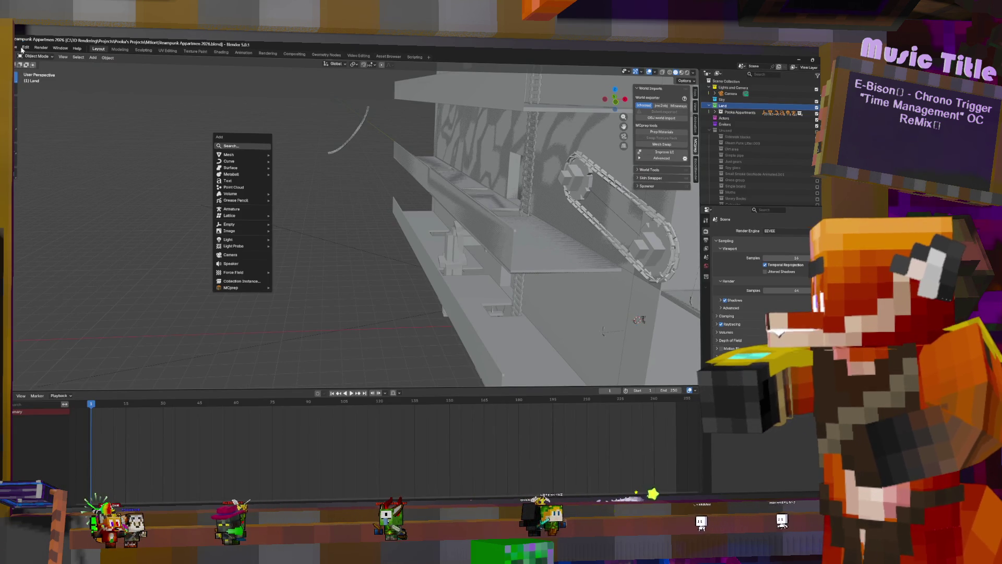
{"action": "left_click", "coordinate": [16, 47]}
{"action": "left_click", "coordinate": [27, 125]}
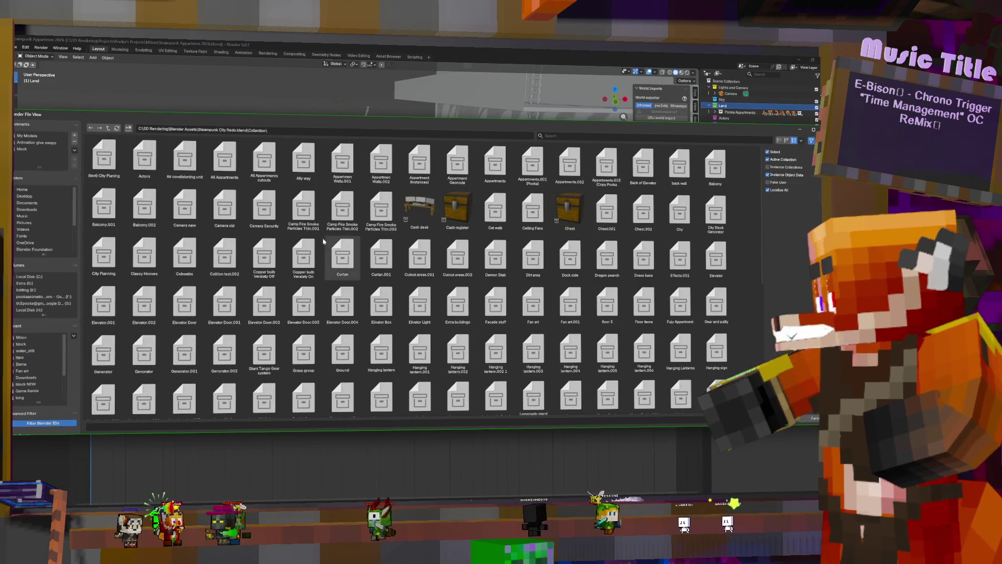
{"action": "key", "text": "ctrl+f"}
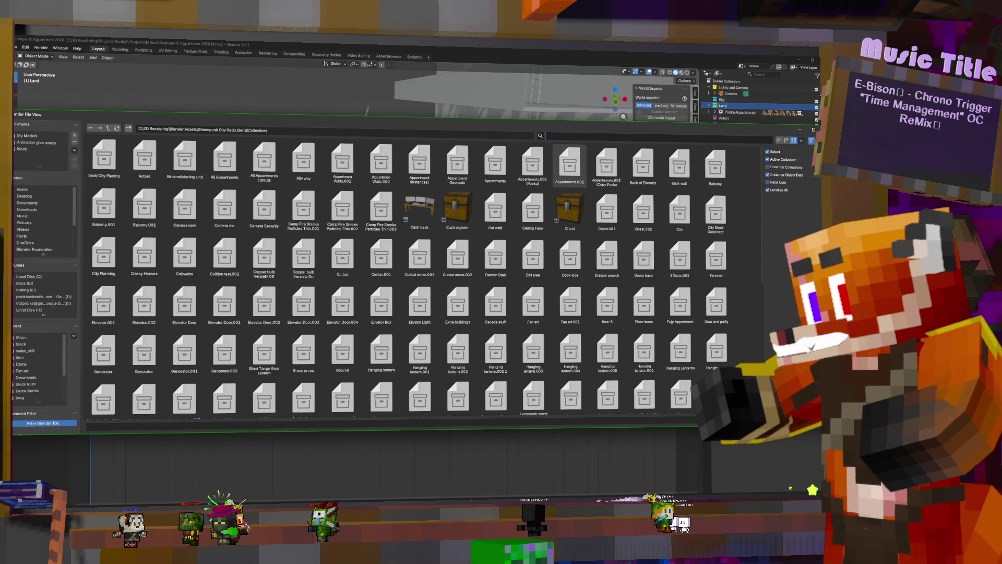
{"action": "type", "text": "city"}
{"action": "key", "text": "Escape"}
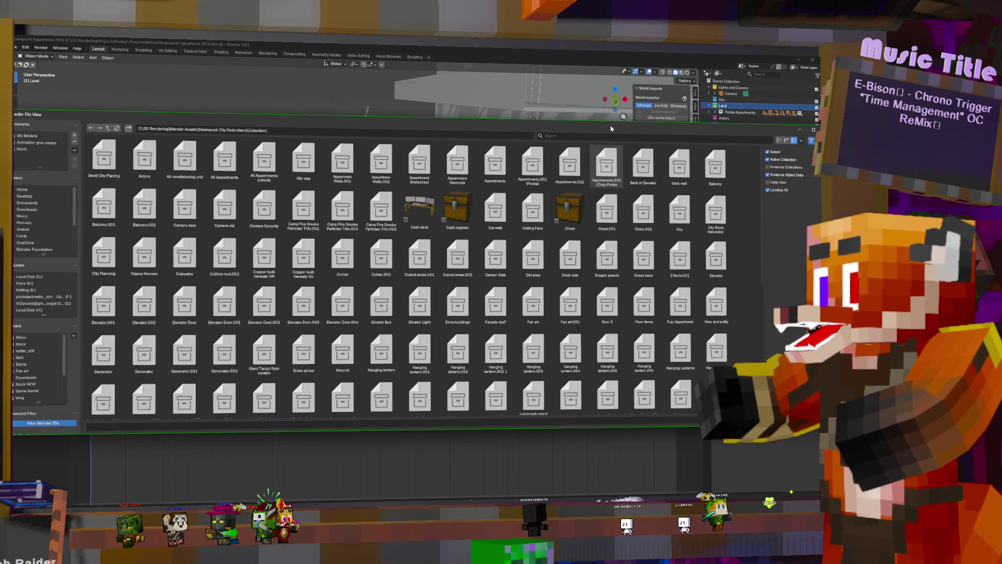
{"action": "key", "text": "ctrl+f"}
{"action": "type", "text": "cit"}
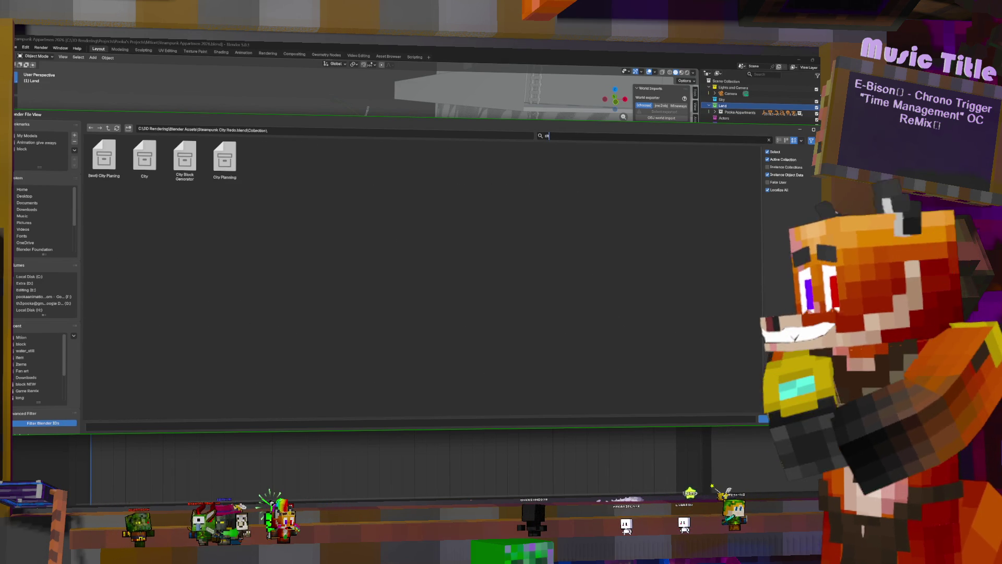
{"action": "double_click", "coordinate": [153, 157]}
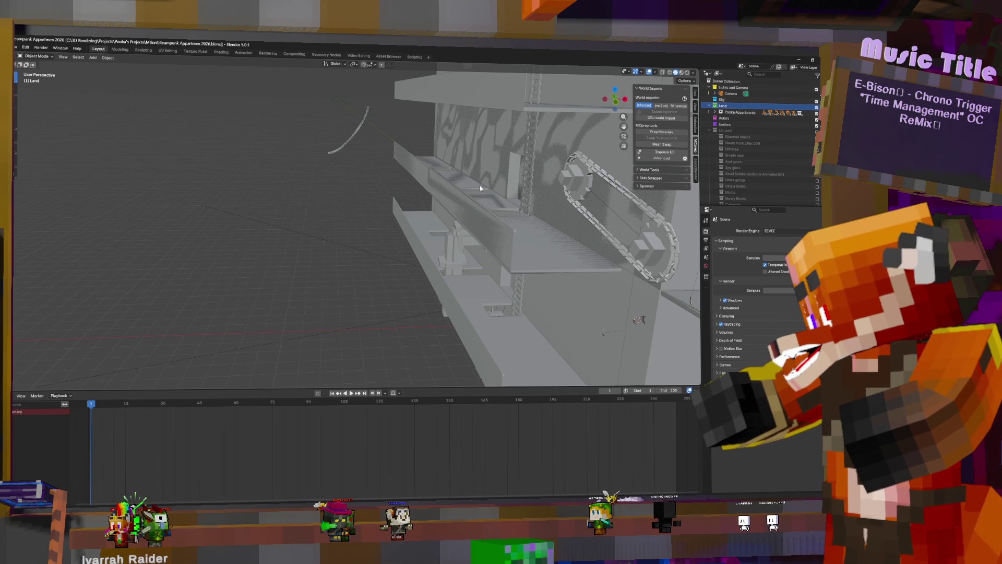
Step: Frame the appended city and orbit around it to inspect it from several angles
{"action": "key", "text": "a"}
{"action": "scroll", "coordinate": [473, 184], "scroll_direction": "down", "scroll_amount": 10}
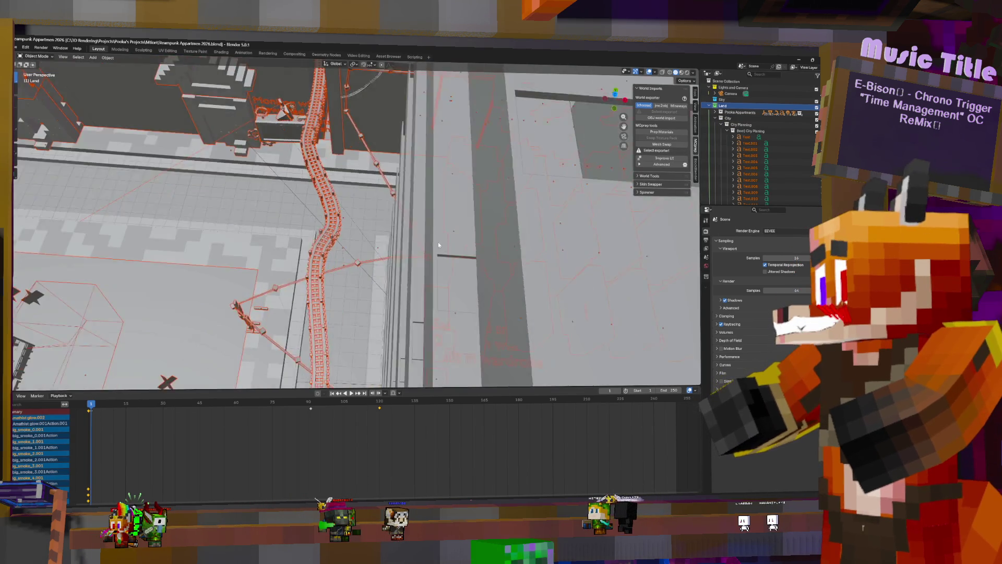
{"action": "scroll", "coordinate": [445, 243], "scroll_direction": "down", "scroll_amount": 15}
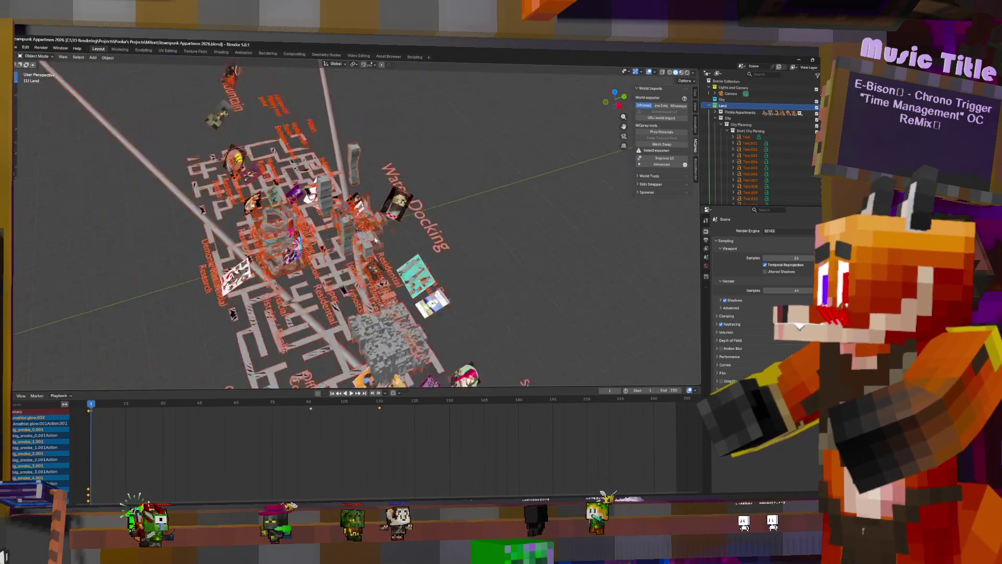
{"action": "middle_click_drag", "start_coordinate": [374, 240], "coordinate": [461, 248]}
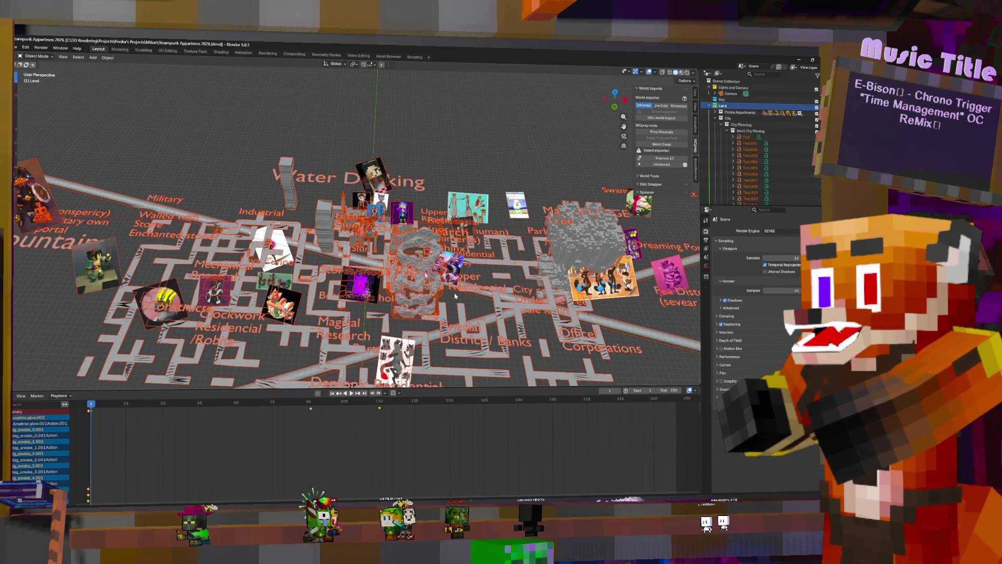
{"action": "mouse_move", "coordinate": [553, 216]}
{"action": "middle_mouse_down"}
{"action": "mouse_move", "coordinate": [534, 196]}
{"action": "mouse_move", "coordinate": [569, 216]}
{"action": "mouse_move", "coordinate": [556, 265]}
{"action": "mouse_move", "coordinate": [535, 247]}
{"action": "mouse_move", "coordinate": [109, 204]}
{"action": "middle_mouse_up"}
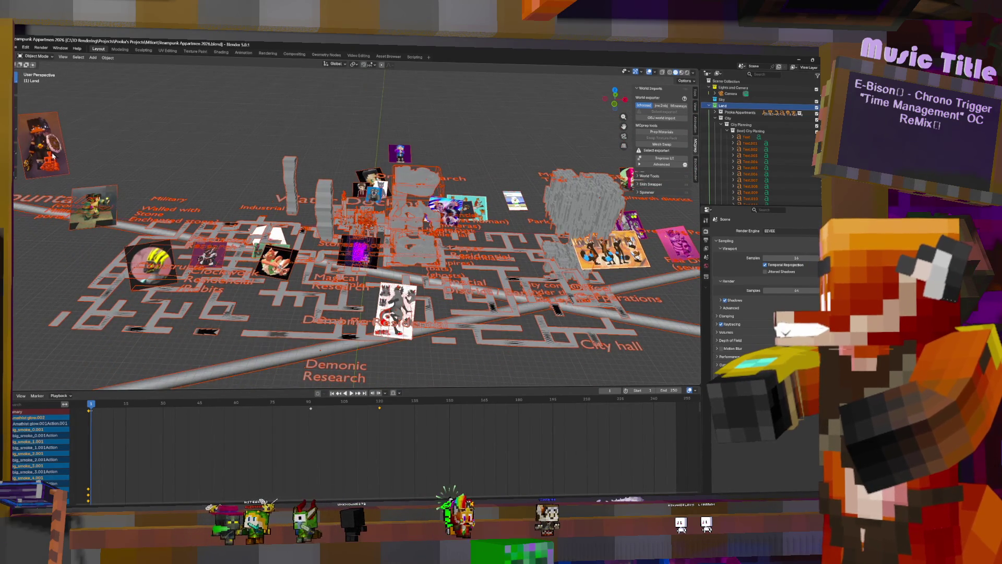
{"action": "mouse_move", "coordinate": [301, 276]}
{"action": "middle_mouse_down"}
{"action": "mouse_move", "coordinate": [241, 274]}
{"action": "mouse_move", "coordinate": [260, 321]}
{"action": "middle_mouse_up"}
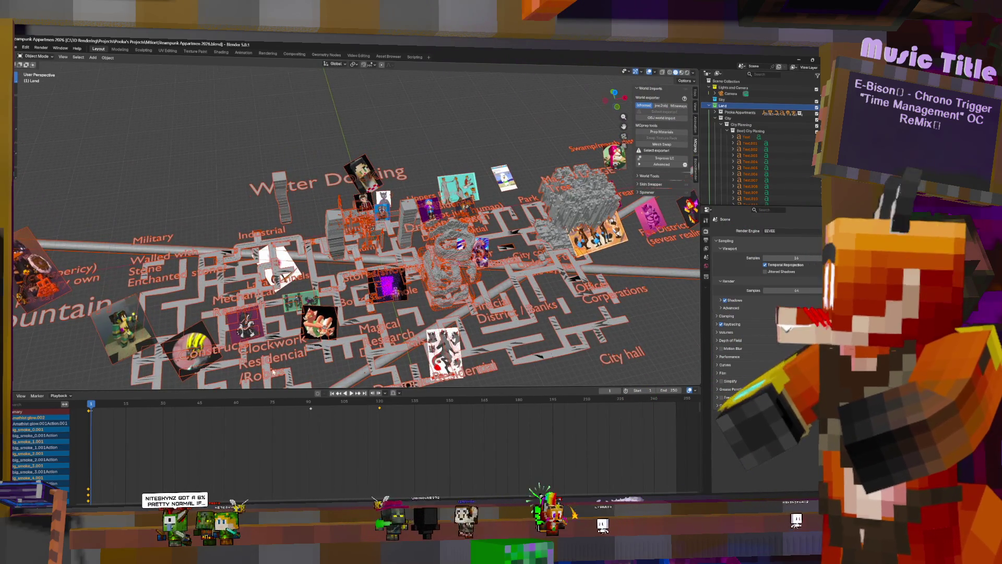
{"action": "mouse_move", "coordinate": [77, 258]}
{"action": "middle_mouse_down"}
{"action": "mouse_move", "coordinate": [140, 295]}
{"action": "mouse_move", "coordinate": [171, 296]}
{"action": "middle_mouse_up"}
{"action": "middle_click_drag", "start_coordinate": [504, 223], "coordinate": [494, 203]}
{"action": "mouse_move", "coordinate": [557, 283]}
{"action": "middle_mouse_down"}
{"action": "mouse_move", "coordinate": [548, 272]}
{"action": "mouse_move", "coordinate": [516, 298]}
{"action": "mouse_move", "coordinate": [534, 280]}
{"action": "middle_mouse_up"}
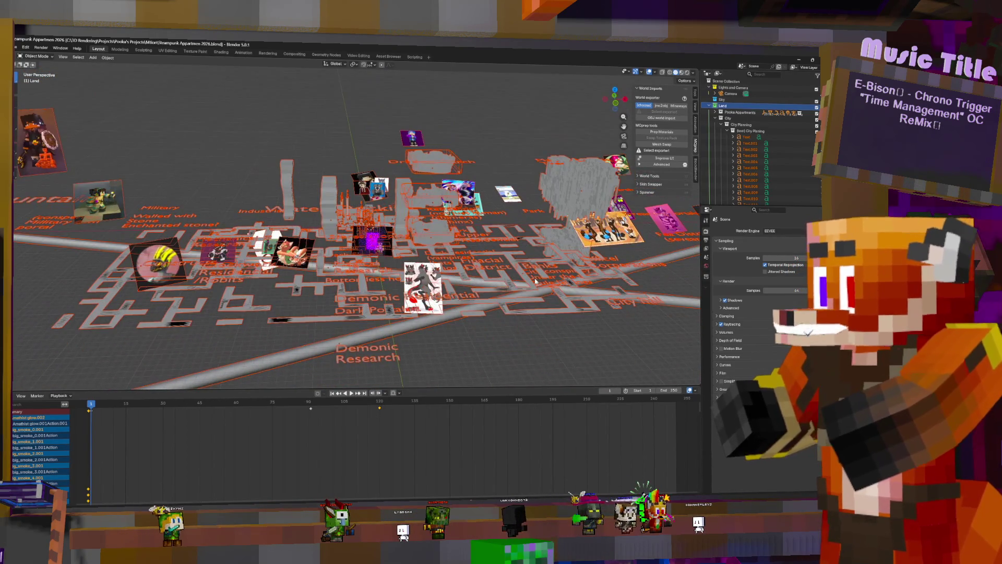
{"action": "middle_click_drag", "start_coordinate": [351, 253], "coordinate": [363, 272]}
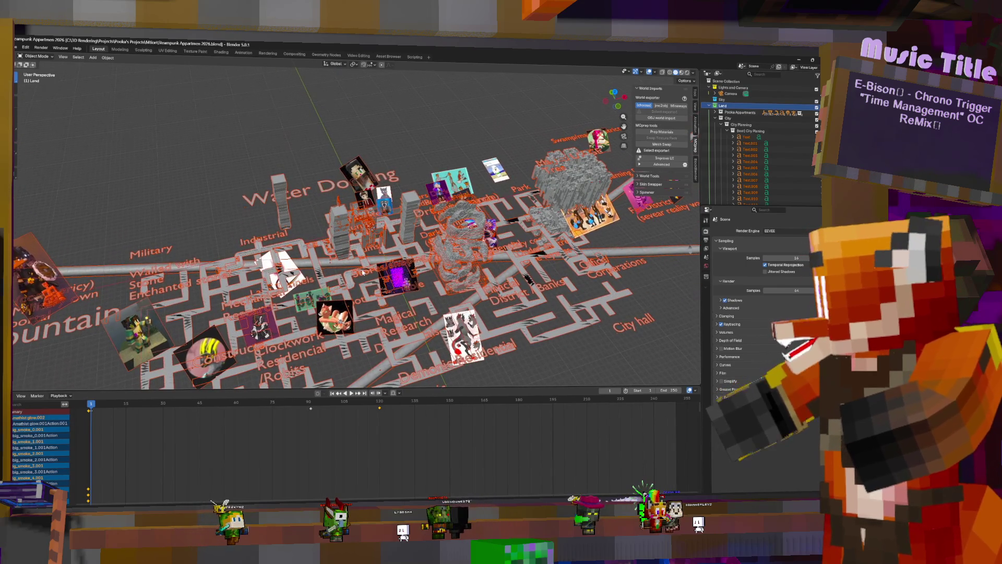
{"action": "middle_click_drag", "start_coordinate": [287, 299], "coordinate": [435, 276]}
{"action": "scroll", "coordinate": [355, 292], "scroll_direction": "up", "scroll_amount": 6}
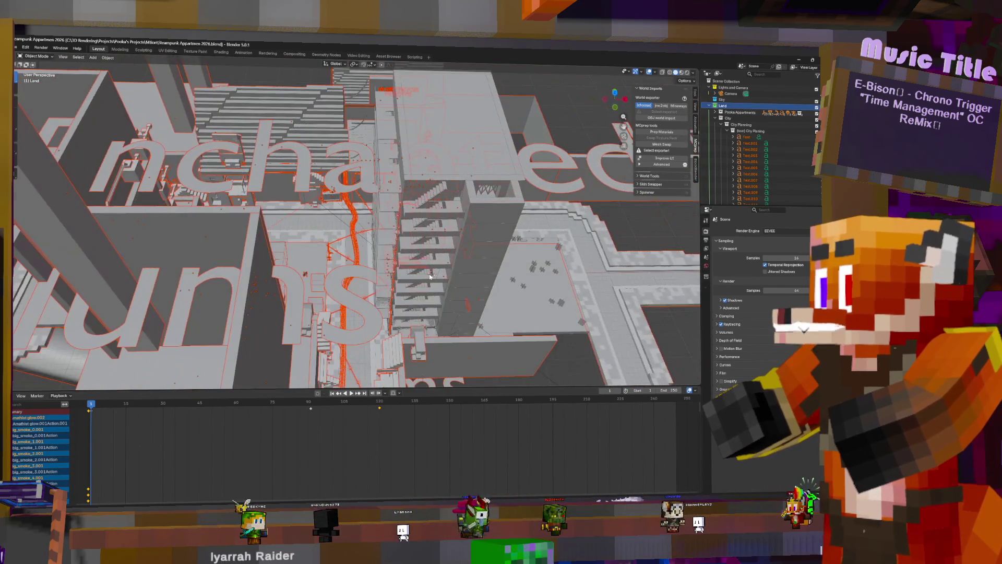
{"action": "scroll", "coordinate": [436, 274], "scroll_direction": "up", "scroll_amount": 8}
{"action": "scroll", "coordinate": [431, 274], "scroll_direction": "down", "scroll_amount": 6}
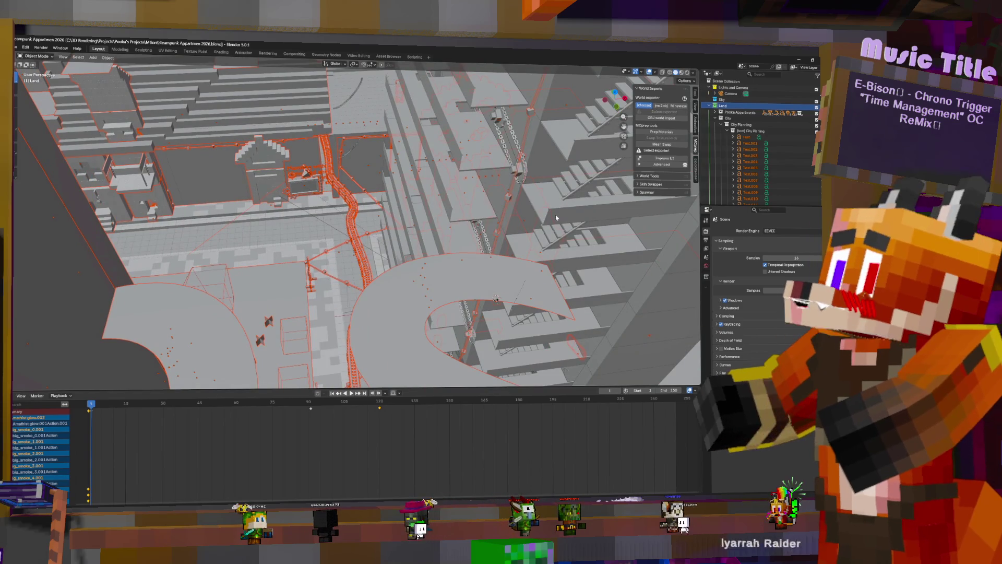
Step: Collapse City and Camp Fire Smoke Particles, then move Camp Fire Smoke Particles Thin.001 to another collection
{"action": "left_click", "coordinate": [714, 118]}
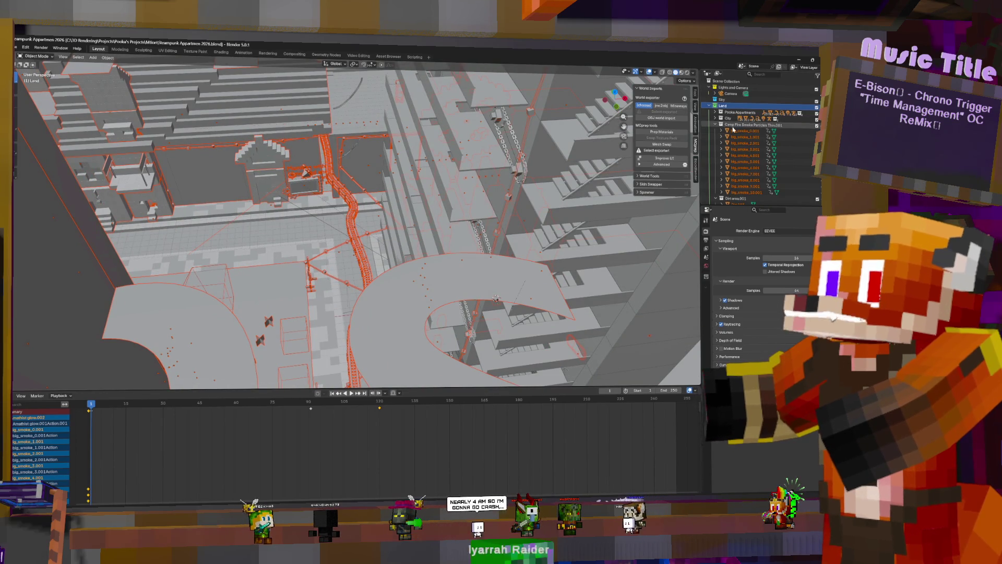
{"action": "left_click", "coordinate": [715, 125]}
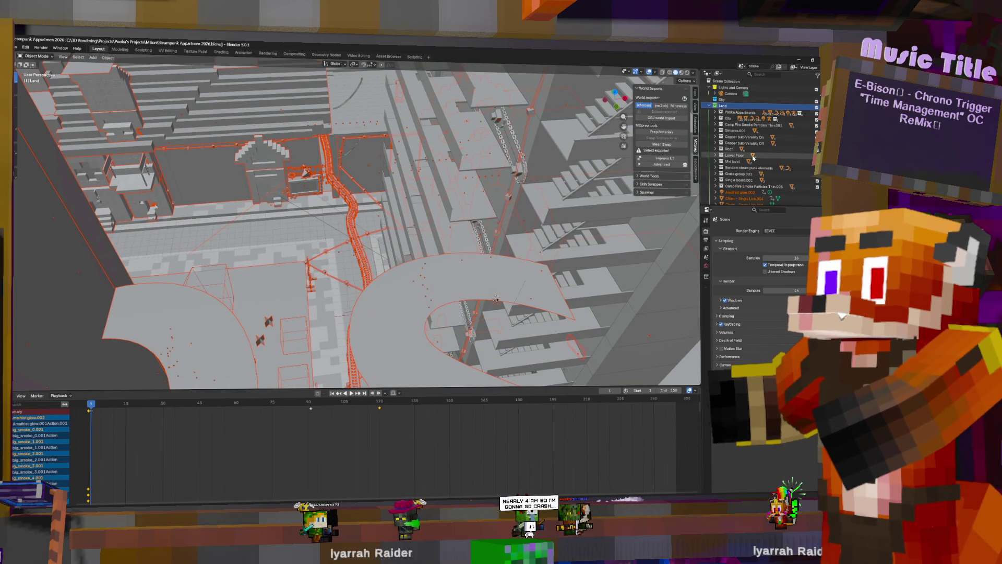
{"action": "left_click", "coordinate": [752, 126]}
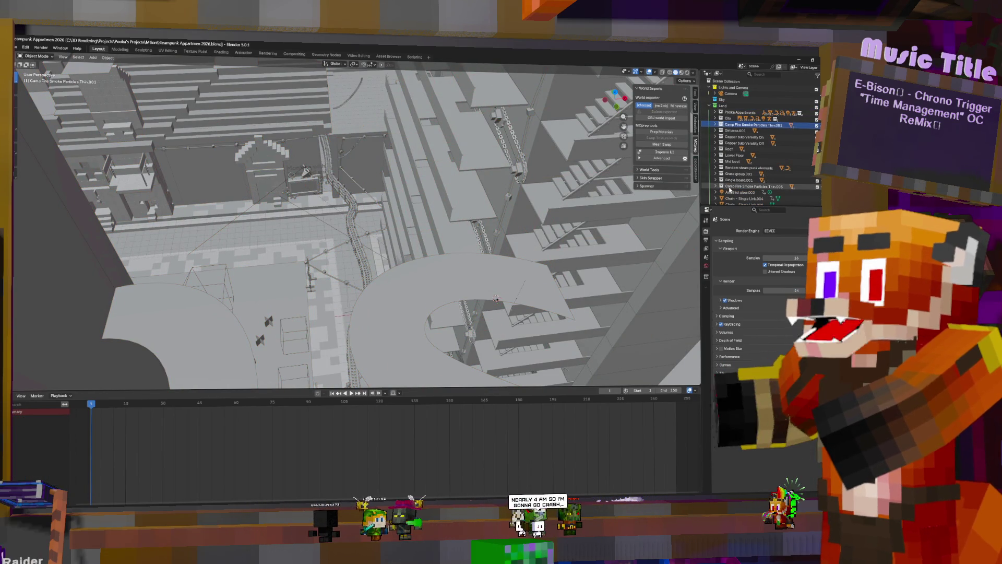
{"action": "scroll", "coordinate": [756, 167], "scroll_direction": "down", "scroll_amount": 4}
{"action": "scroll", "coordinate": [752, 149], "scroll_direction": "down", "scroll_amount": 8}
{"action": "mouse_move", "coordinate": [743, 137]}
{"action": "left_mouse_down"}
{"action": "mouse_move", "coordinate": [756, 154]}
{"action": "mouse_move", "coordinate": [735, 126]}
{"action": "left_mouse_up"}
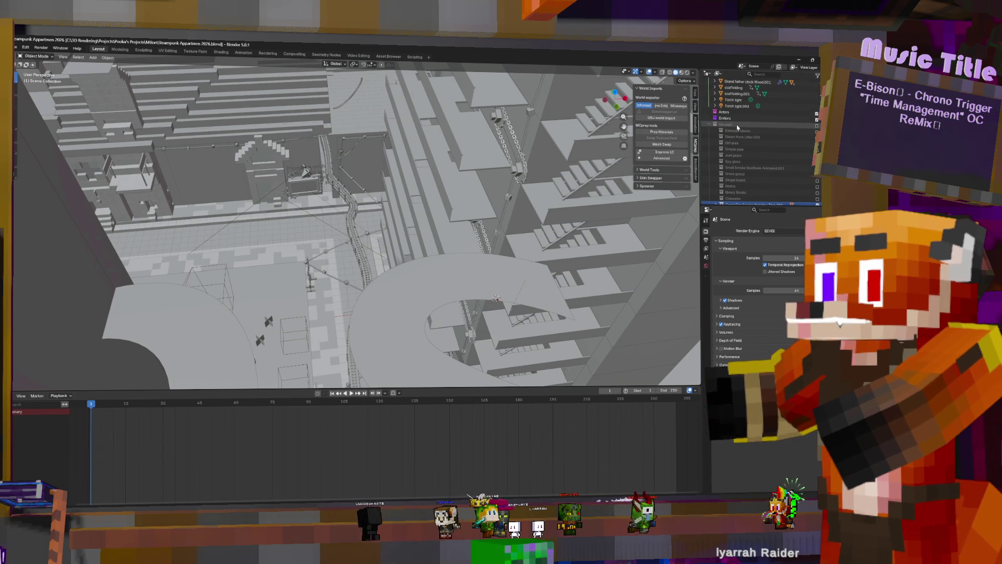
Step: Move the glow and torch light objects, Amathist glow.002 through Torch light.003, into Unused
{"action": "scroll", "coordinate": [740, 149], "scroll_direction": "up", "scroll_amount": 5}
{"action": "left_click", "coordinate": [736, 186]}
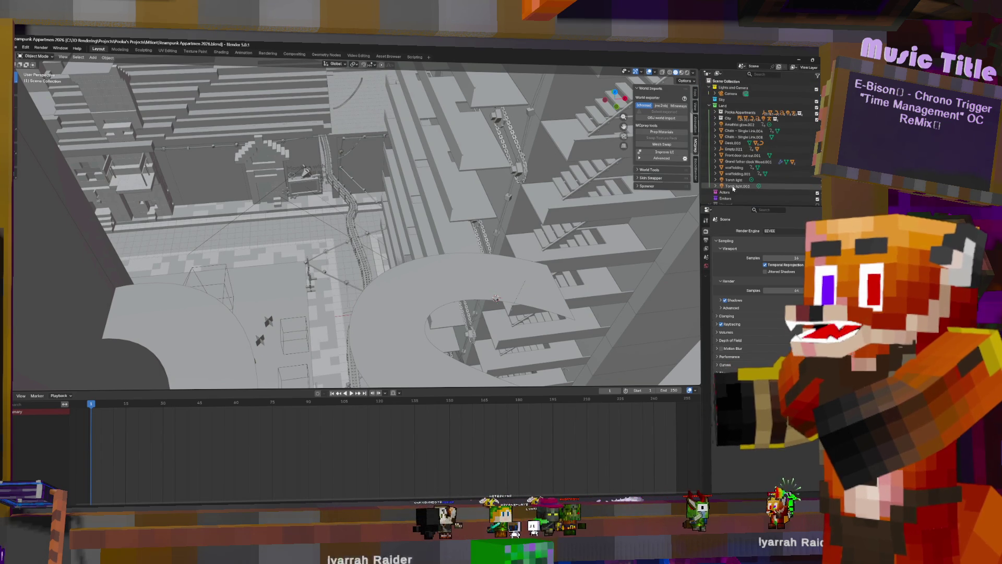
{"action": "left_click", "coordinate": [735, 125], "text": "shift"}
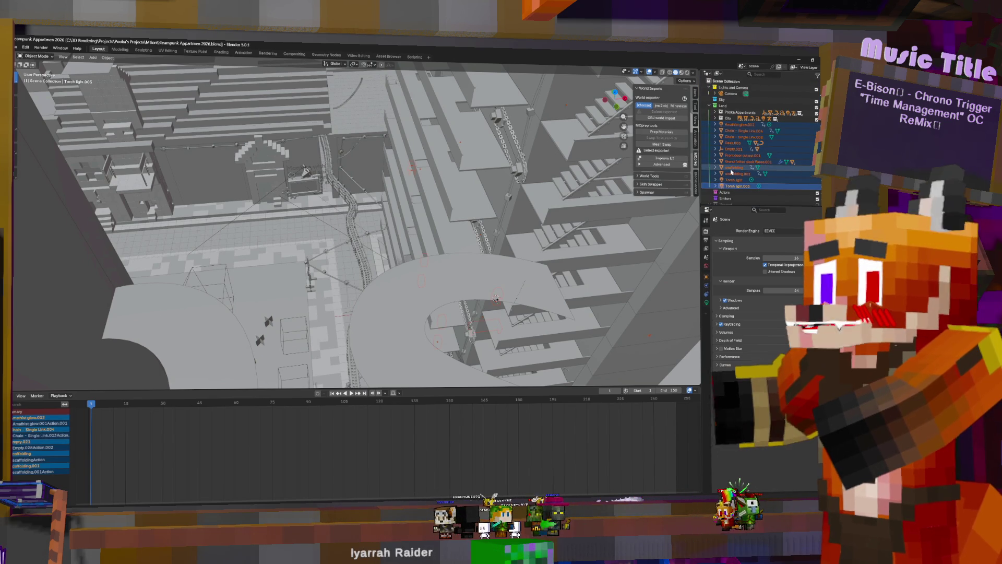
{"action": "scroll", "coordinate": [741, 185], "scroll_direction": "down", "scroll_amount": 5}
{"action": "left_click_drag", "start_coordinate": [742, 188], "coordinate": [723, 140]}
{"action": "scroll", "coordinate": [775, 150], "scroll_direction": "down", "scroll_amount": 5}
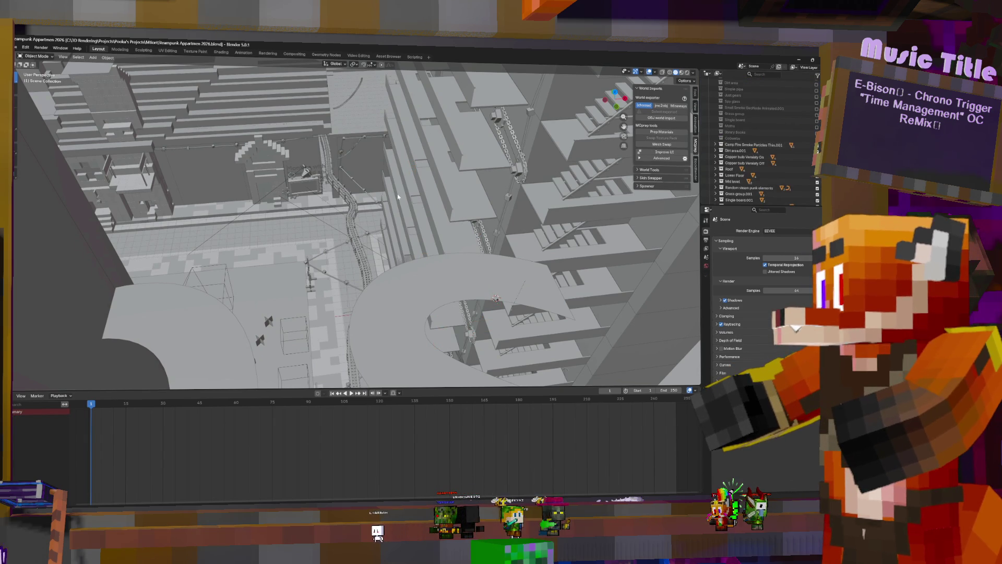
{"action": "scroll", "coordinate": [398, 197], "scroll_direction": "up", "scroll_amount": 10}
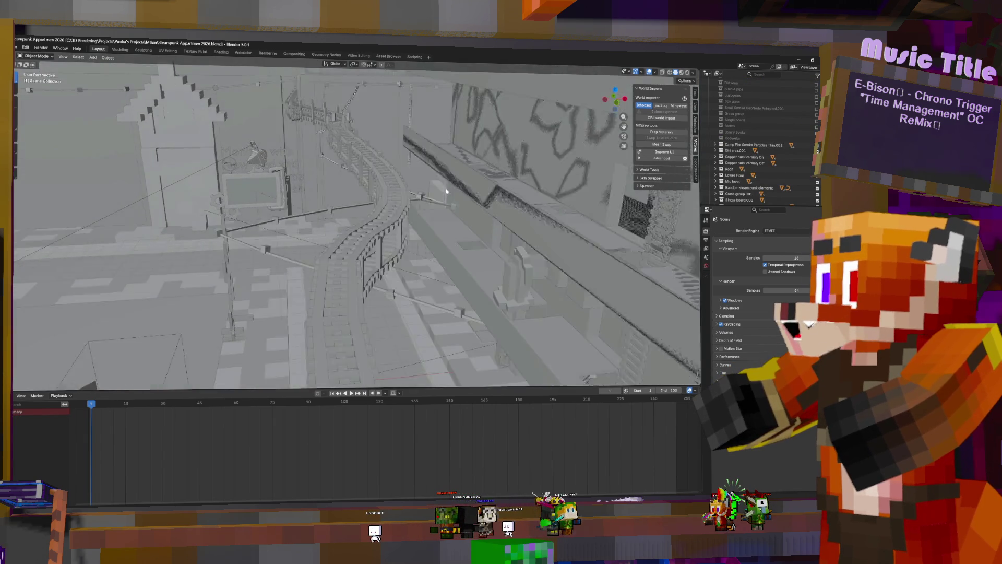
{"action": "scroll", "coordinate": [446, 191], "scroll_direction": "down", "scroll_amount": 5}
{"action": "scroll", "coordinate": [448, 195], "scroll_direction": "down", "scroll_amount": 3}
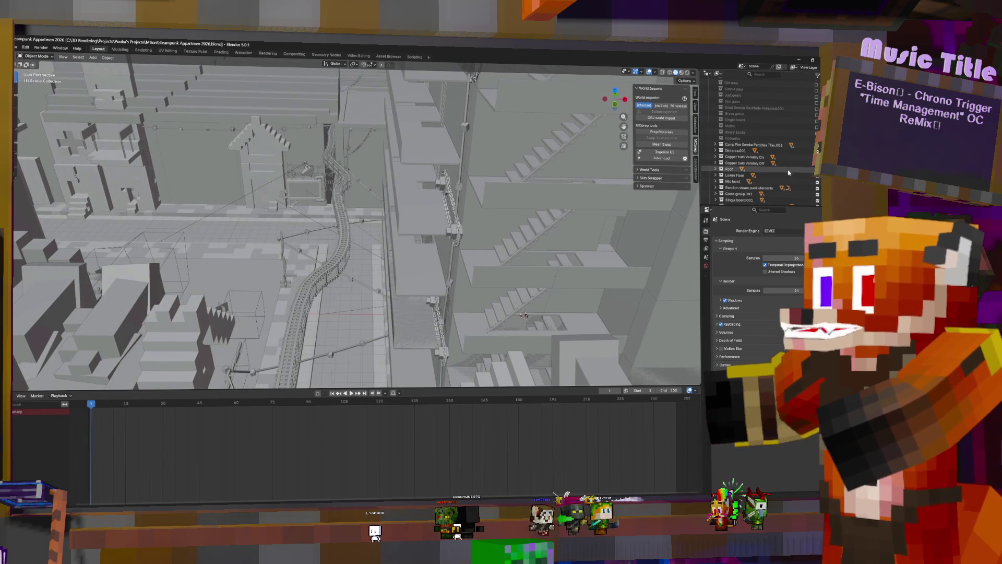
{"action": "scroll", "coordinate": [786, 173], "scroll_direction": "up", "scroll_amount": 5}
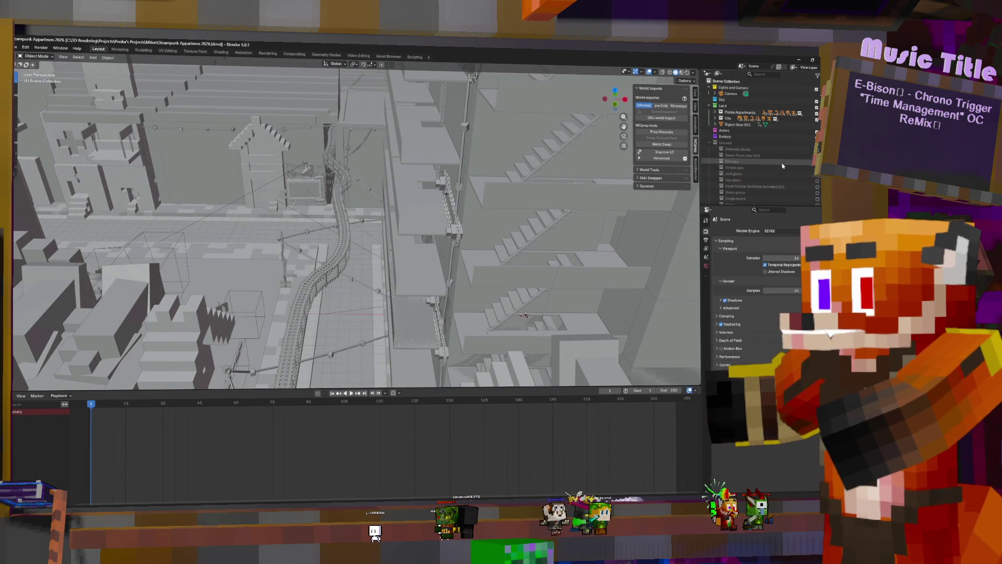
Step: Expand Pooka Appartments and exclude the City, All Appartments and Pooka Appartments collections
{"action": "left_click", "coordinate": [716, 113]}
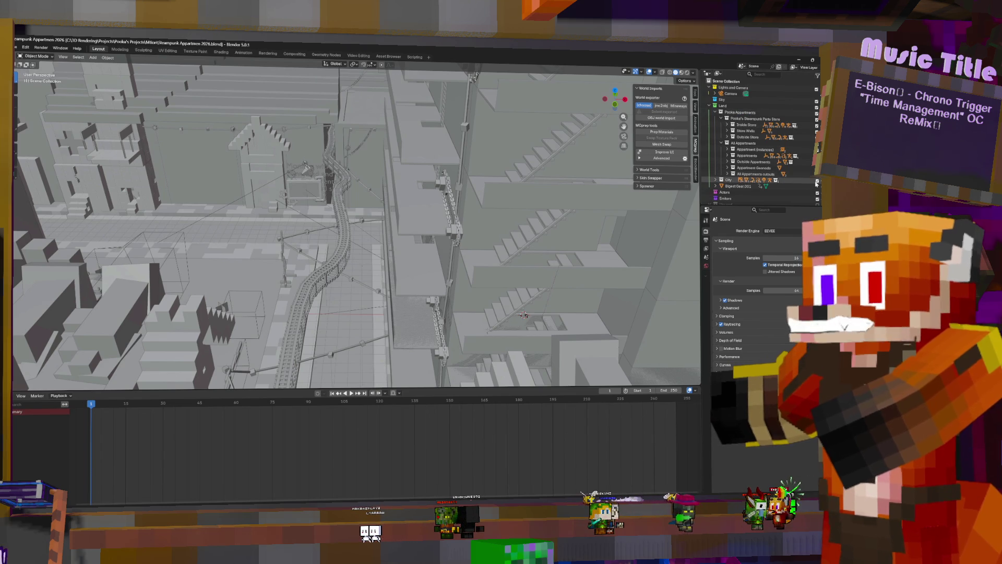
{"action": "left_click", "coordinate": [816, 181]}
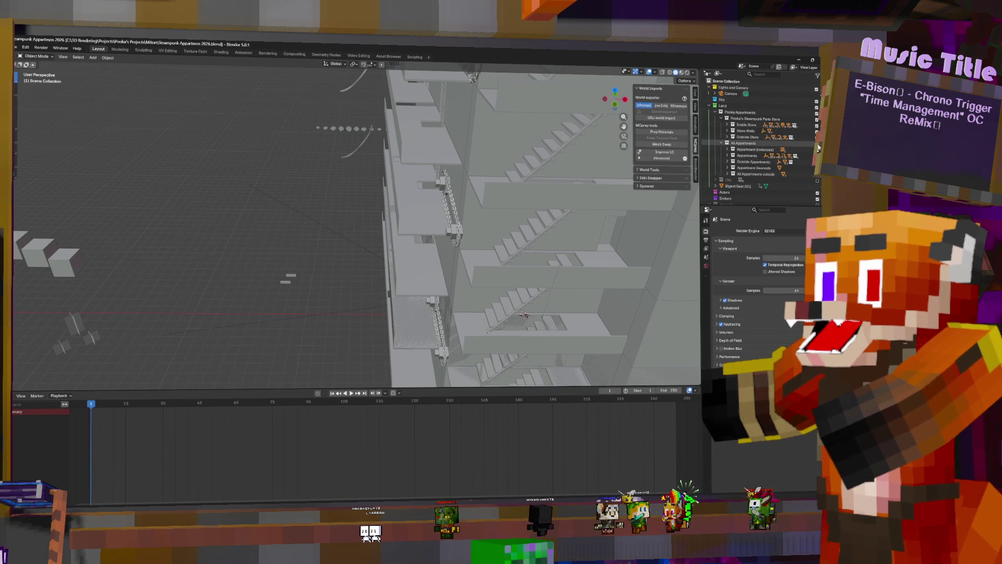
{"action": "left_click", "coordinate": [817, 145]}
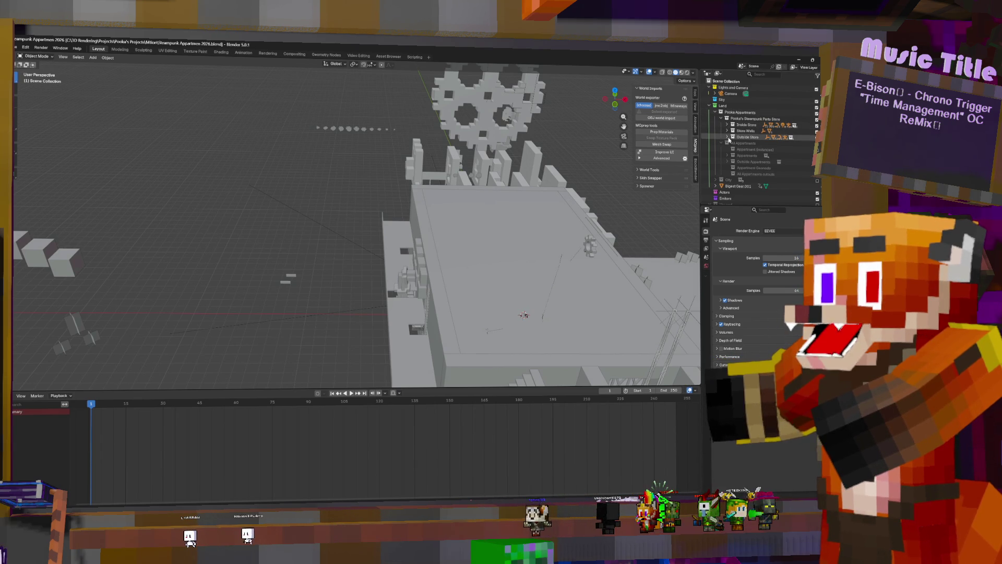
{"action": "left_click", "coordinate": [816, 137]}
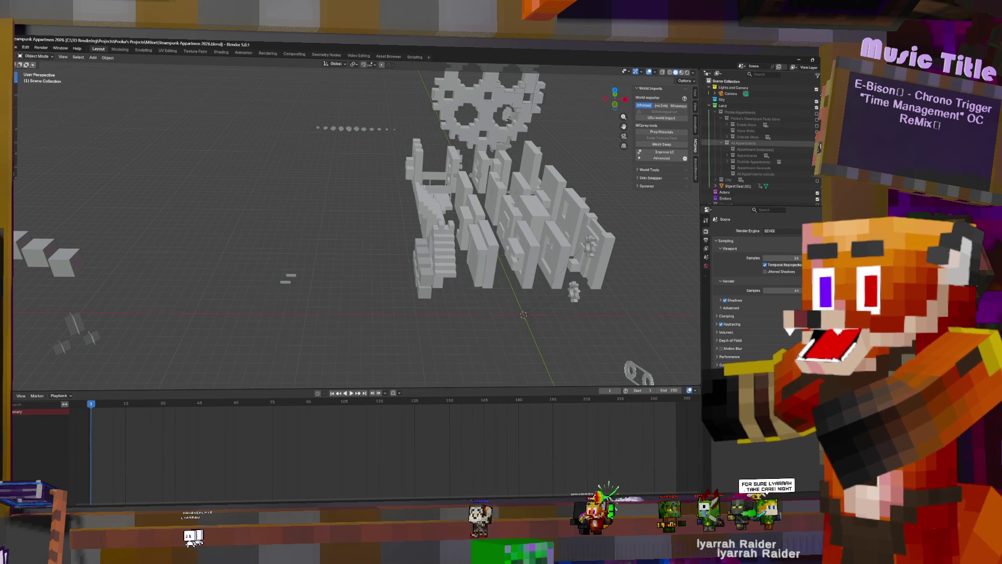
Step: Move Biggest Gear.001 into another collection and exclude the camp fire smoke collections
{"action": "scroll", "coordinate": [797, 129], "scroll_direction": "down", "scroll_amount": 5}
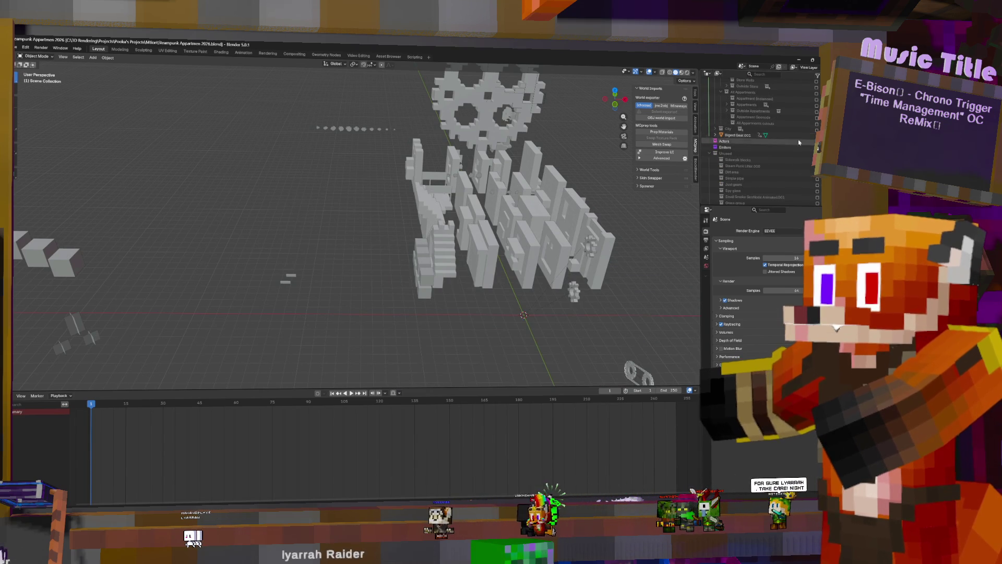
{"action": "left_click", "coordinate": [736, 135]}
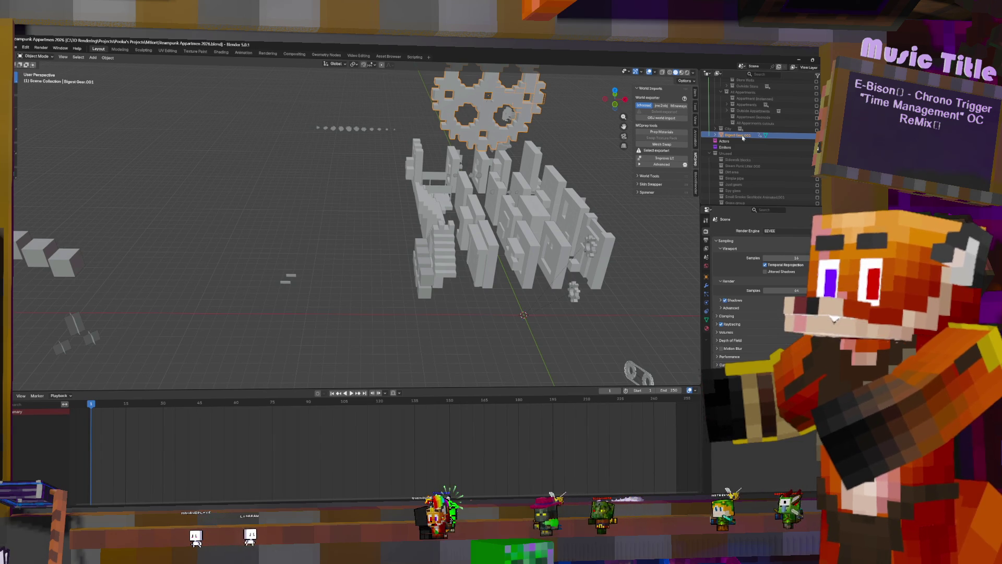
{"action": "left_click_drag", "start_coordinate": [743, 138], "coordinate": [758, 101]}
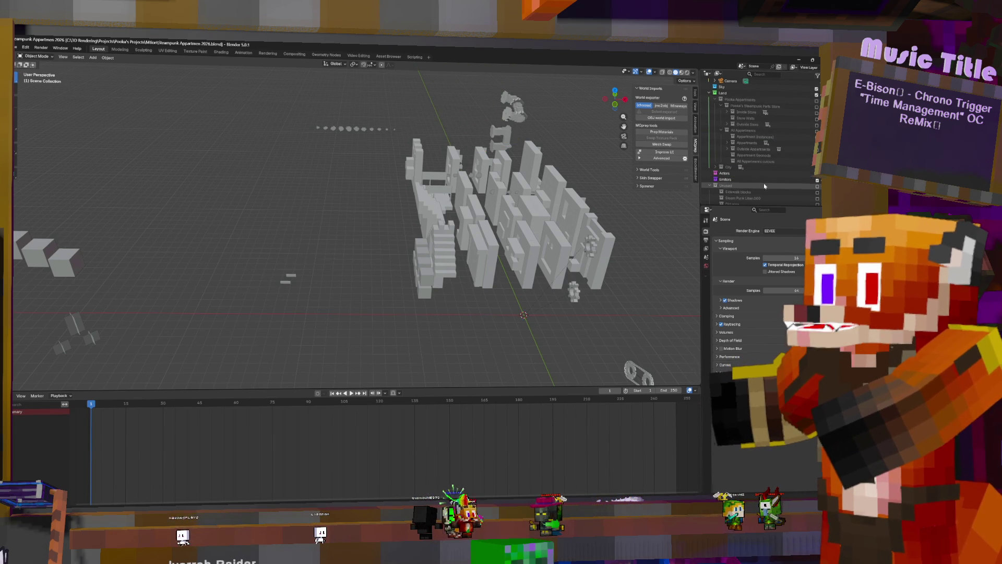
{"action": "scroll", "coordinate": [762, 172], "scroll_direction": "down", "scroll_amount": 5}
{"action": "left_click", "coordinate": [514, 116]}
{"action": "scroll", "coordinate": [805, 137], "scroll_direction": "down", "scroll_amount": 3}
{"action": "left_click_drag", "start_coordinate": [817, 138], "coordinate": [817, 203]}
{"action": "scroll", "coordinate": [777, 167], "scroll_direction": "up", "scroll_amount": 10}
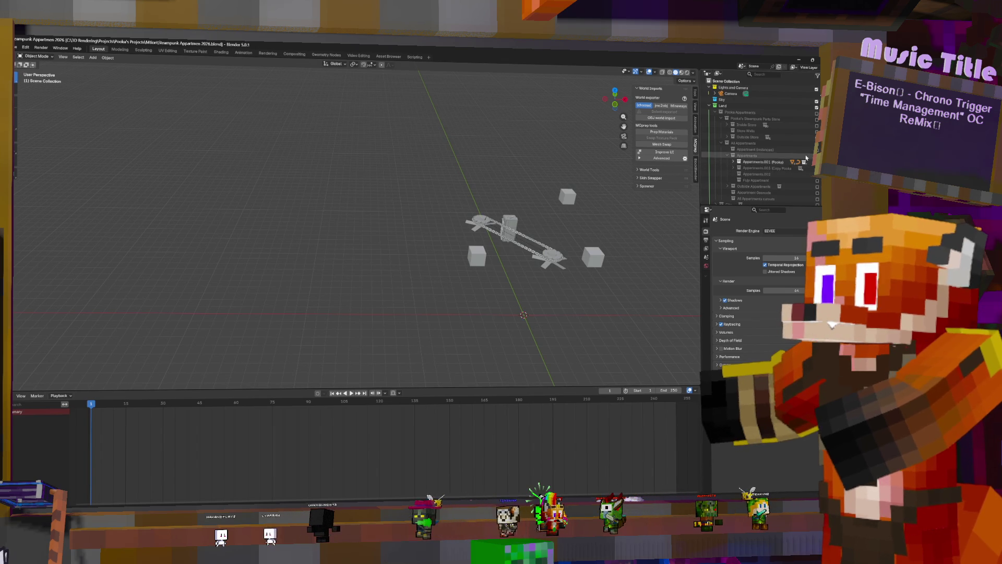
Step: Expand Appartments.001, enable its child collections, and select the gear-and-chain object
{"action": "left_click", "coordinate": [734, 162]}
{"action": "scroll", "coordinate": [741, 172], "scroll_direction": "down", "scroll_amount": 4}
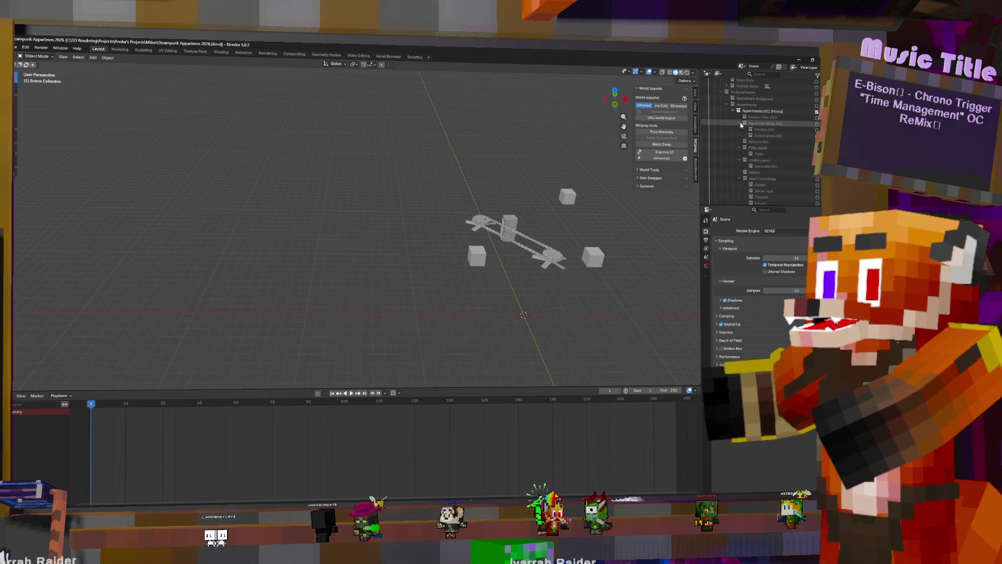
{"action": "left_click", "coordinate": [817, 119]}
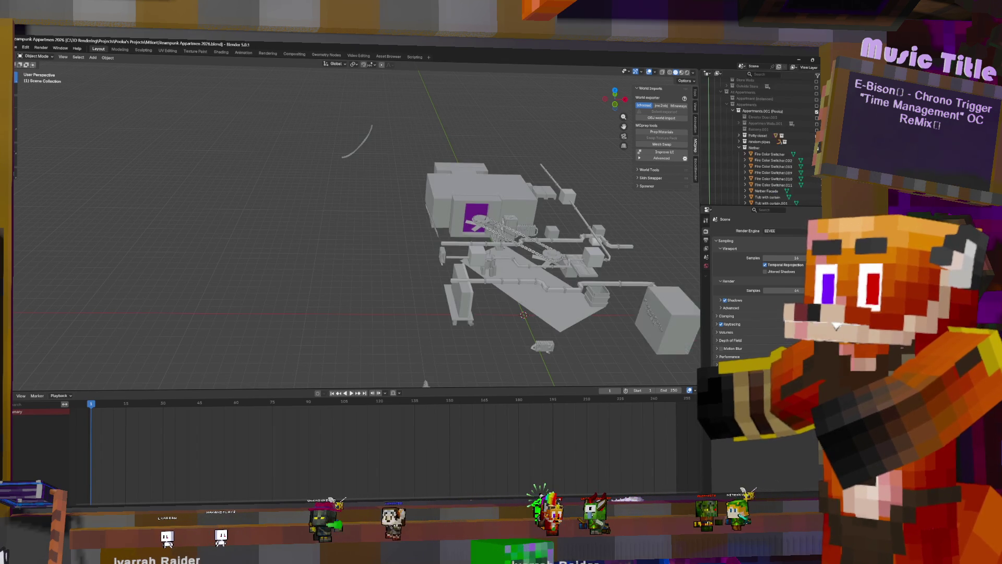
{"action": "scroll", "coordinate": [778, 152], "scroll_direction": "down", "scroll_amount": 10}
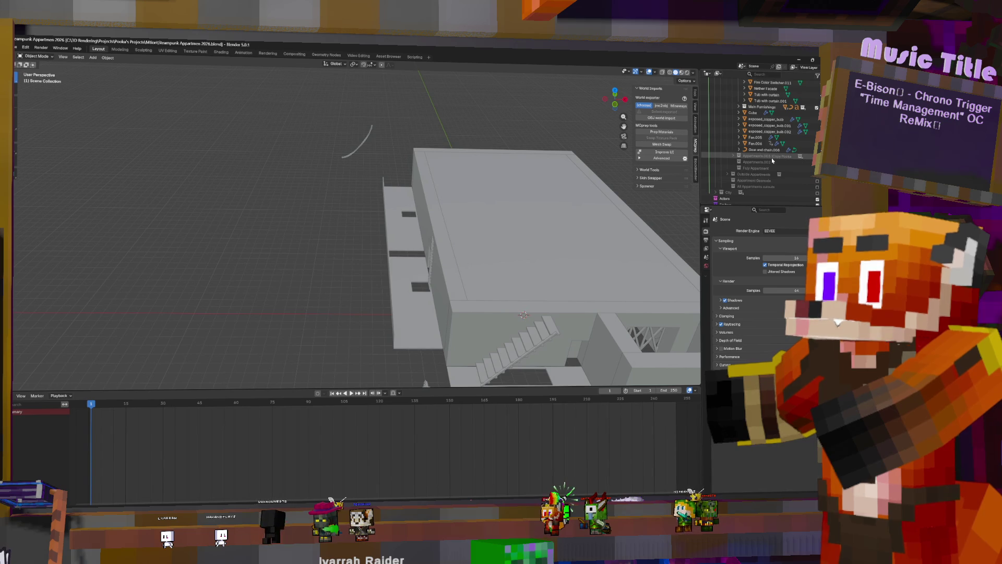
{"action": "scroll", "coordinate": [776, 157], "scroll_direction": "up", "scroll_amount": 6}
{"action": "mouse_move", "coordinate": [480, 239]}
{"action": "middle_mouse_down"}
{"action": "mouse_move", "coordinate": [474, 224]}
{"action": "mouse_move", "coordinate": [490, 224]}
{"action": "mouse_move", "coordinate": [504, 296]}
{"action": "mouse_move", "coordinate": [535, 241]}
{"action": "middle_mouse_up"}
{"action": "left_click", "coordinate": [498, 304]}
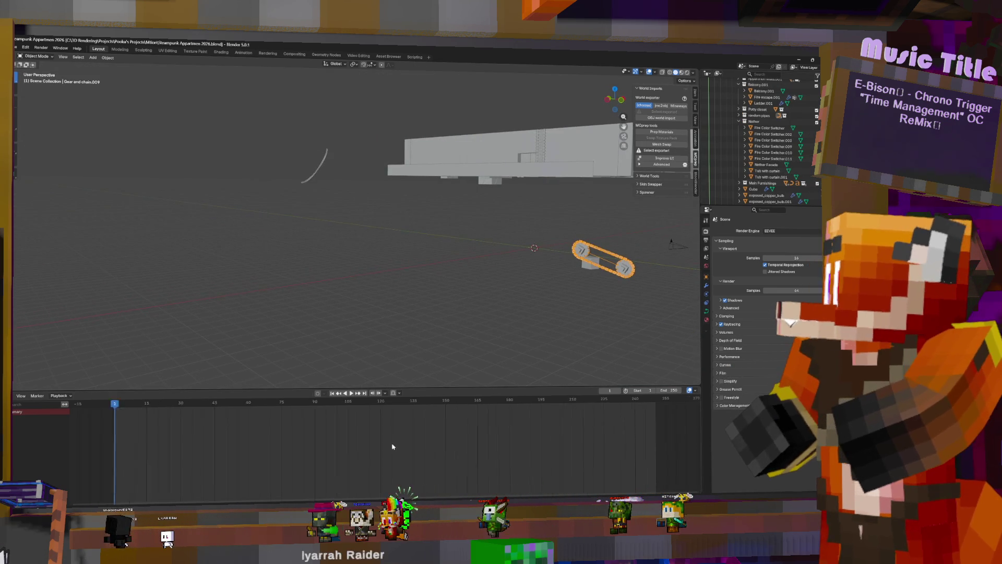
Step: Raise the gear-and-chain beside the building, delete the orange chain curve, and switch to Material Preview
{"action": "scroll", "coordinate": [392, 444], "scroll_direction": "down", "scroll_amount": 6}
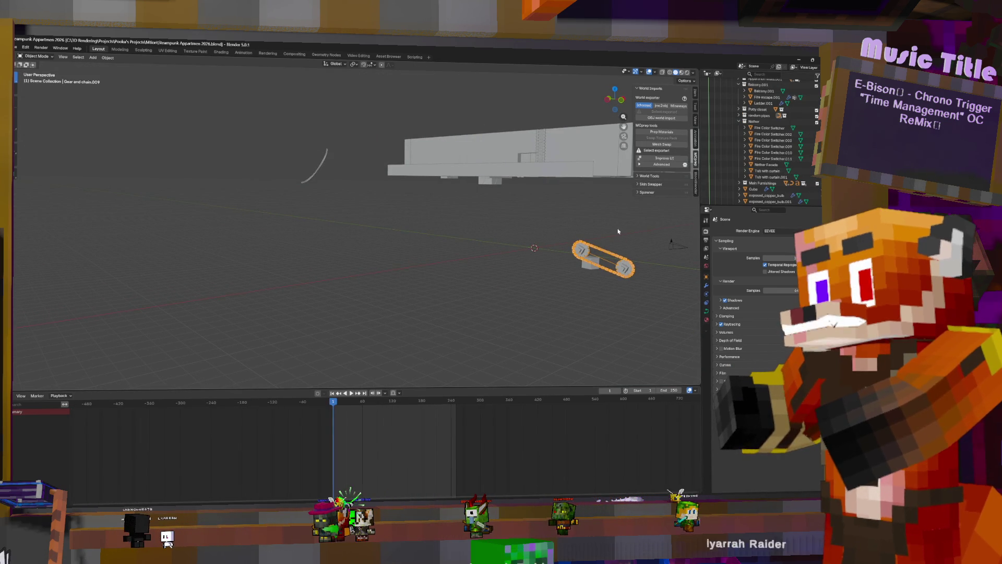
{"action": "key", "text": "g"}
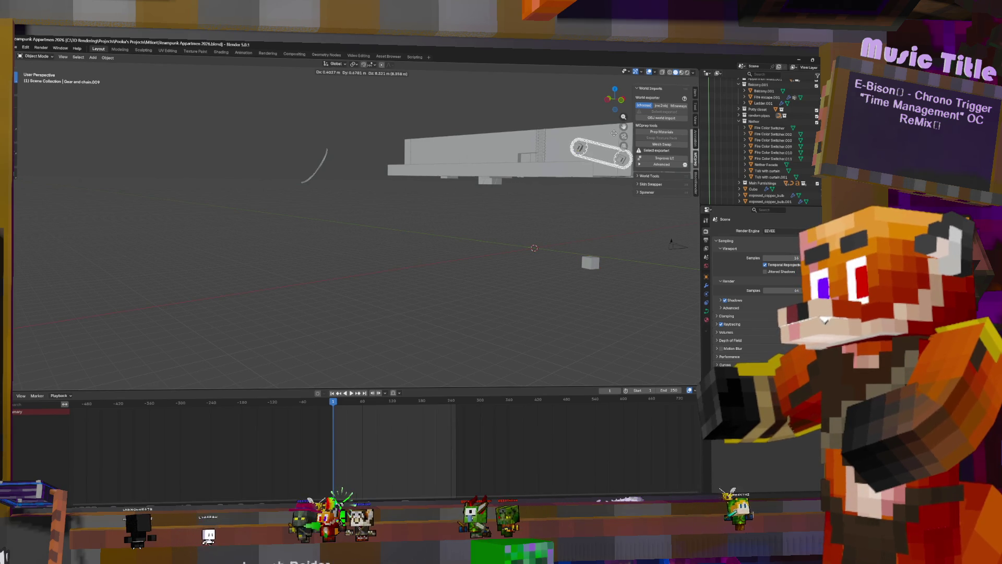
{"action": "middle_click_drag", "start_coordinate": [544, 178], "coordinate": [511, 178]}
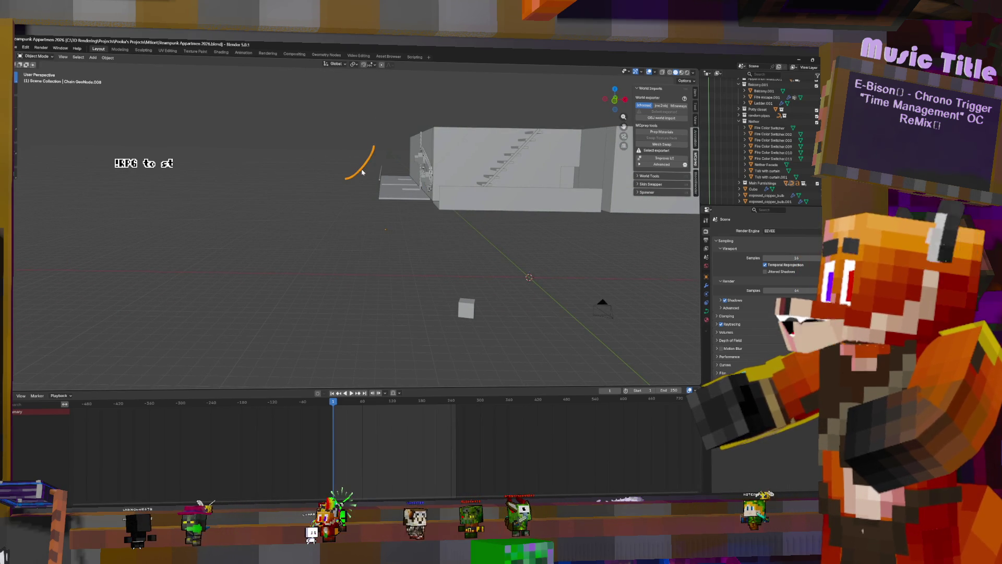
{"action": "key", "text": "Delete"}
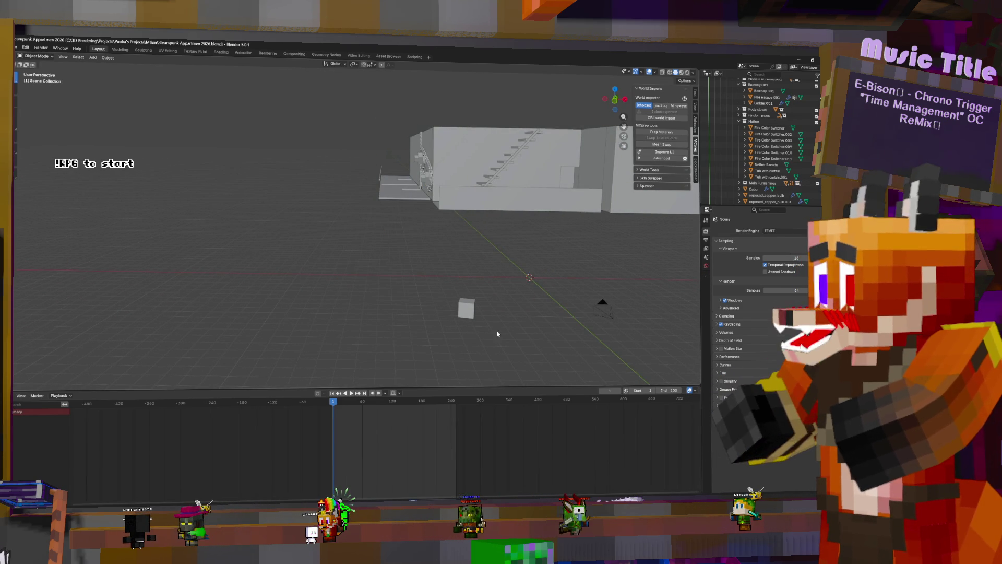
{"action": "left_click", "coordinate": [464, 303]}
{"action": "middle_click_drag", "start_coordinate": [464, 302], "coordinate": [548, 294]}
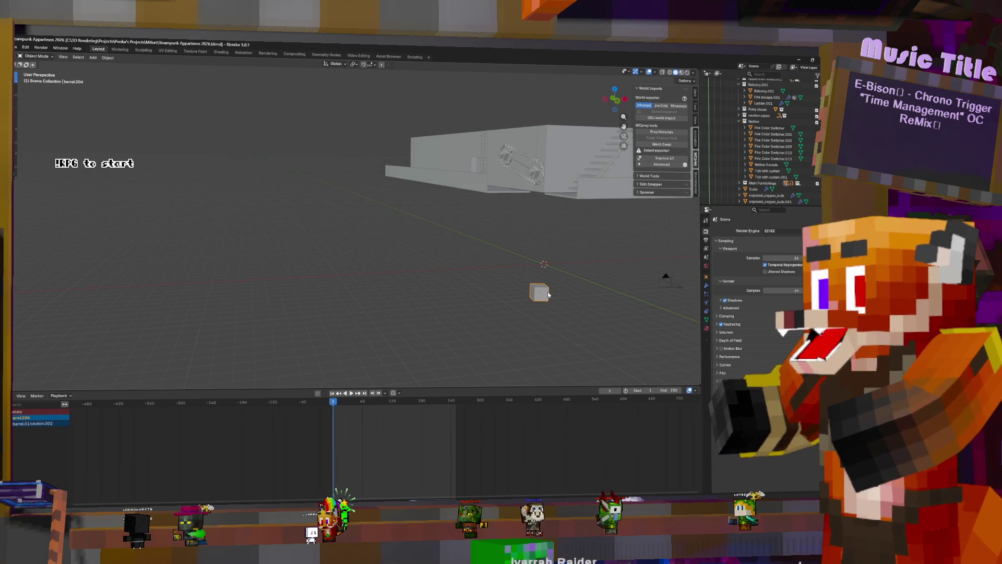
{"action": "left_click", "coordinate": [682, 73]}
{"action": "middle_click_drag", "start_coordinate": [600, 312], "coordinate": [592, 313]}
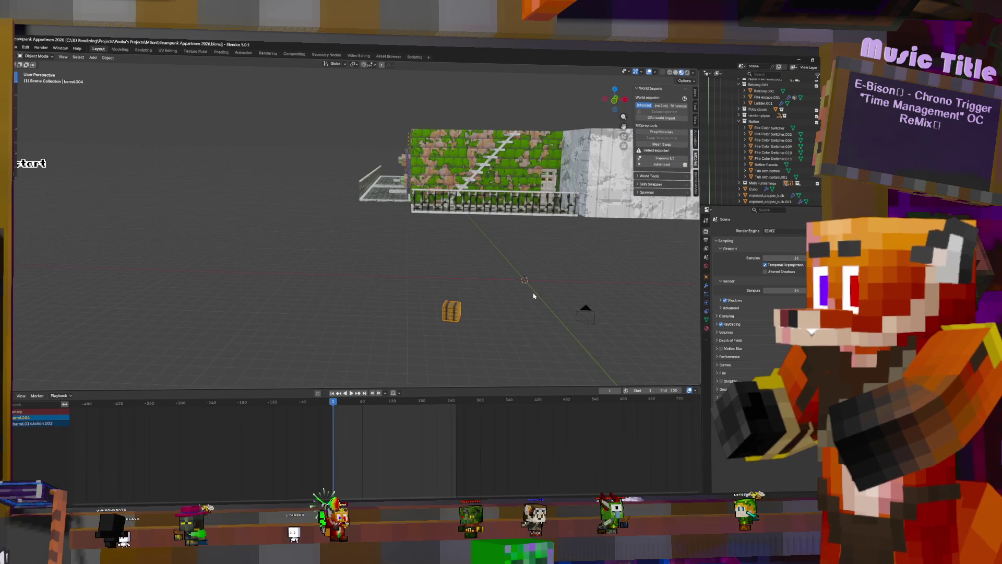
Step: Orbit and zoom to inspect the textured building from below, above and the side
{"action": "middle_click_drag", "start_coordinate": [533, 296], "coordinate": [531, 290]}
{"action": "mouse_move", "coordinate": [568, 197]}
{"action": "middle_mouse_down"}
{"action": "mouse_move", "coordinate": [528, 206]}
{"action": "mouse_move", "coordinate": [554, 215]}
{"action": "mouse_move", "coordinate": [547, 225]}
{"action": "middle_mouse_up"}
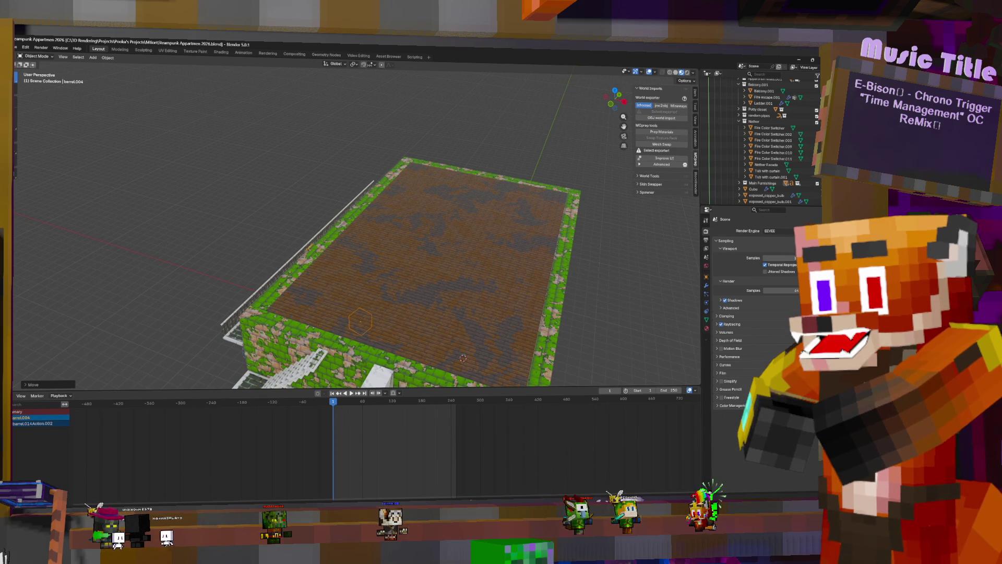
{"action": "scroll", "coordinate": [425, 251], "scroll_direction": "down", "scroll_amount": 5}
{"action": "scroll", "coordinate": [409, 266], "scroll_direction": "up", "scroll_amount": 5}
{"action": "middle_click_drag", "start_coordinate": [415, 288], "coordinate": [407, 233]}
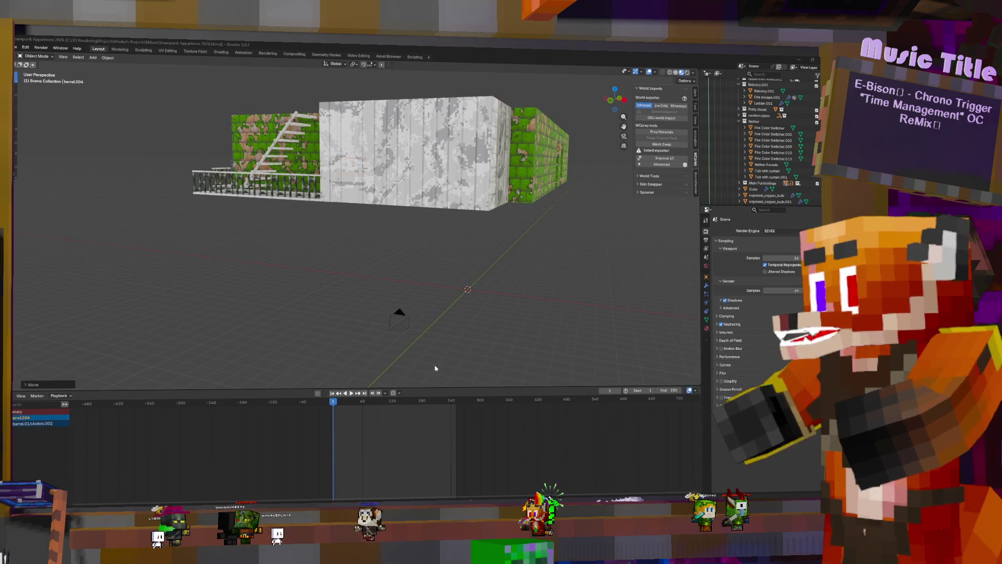
Step: Minimize Blender, select the Squawk Captain Jack source in OBS, and switch to mtion studio
{"action": "left_click", "coordinate": [590, 496]}
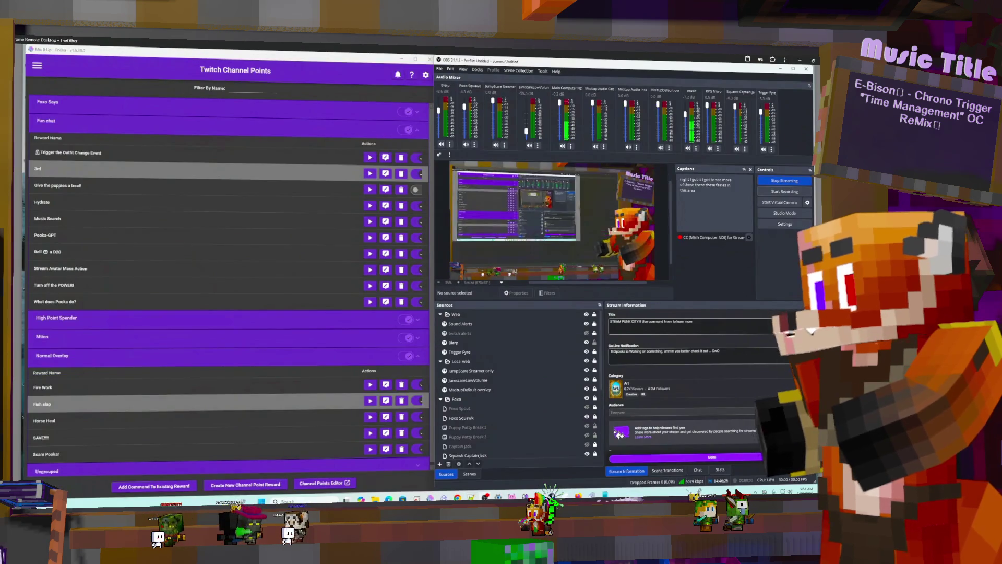
{"action": "mouse_move", "coordinate": [590, 495]}
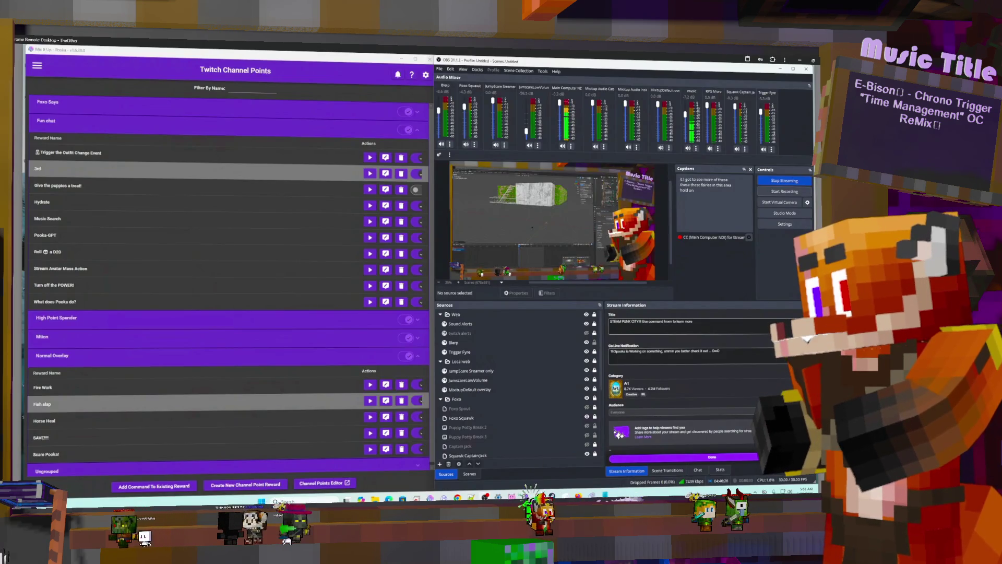
{"action": "left_click", "coordinate": [467, 455]}
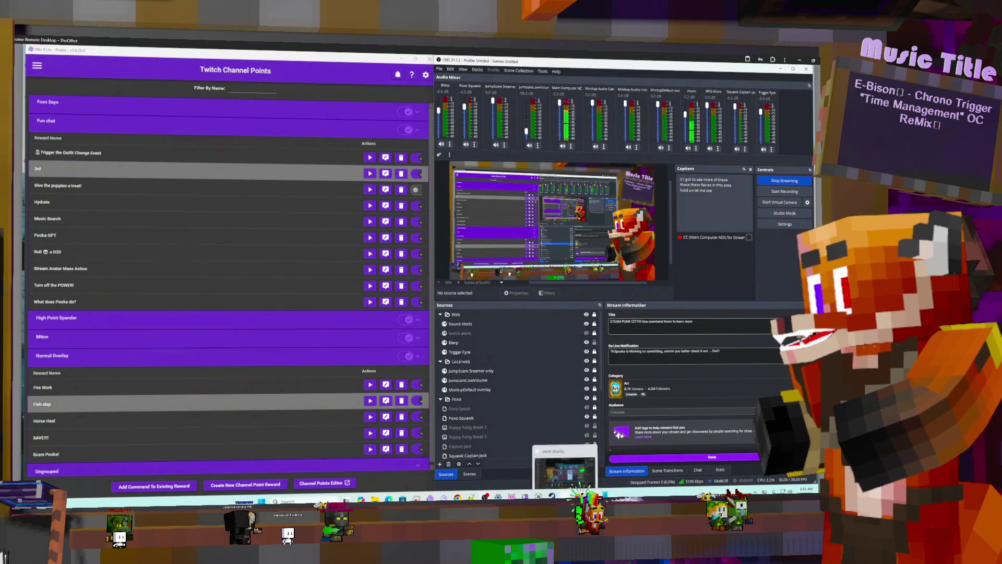
{"action": "key", "text": "alt+Tab"}
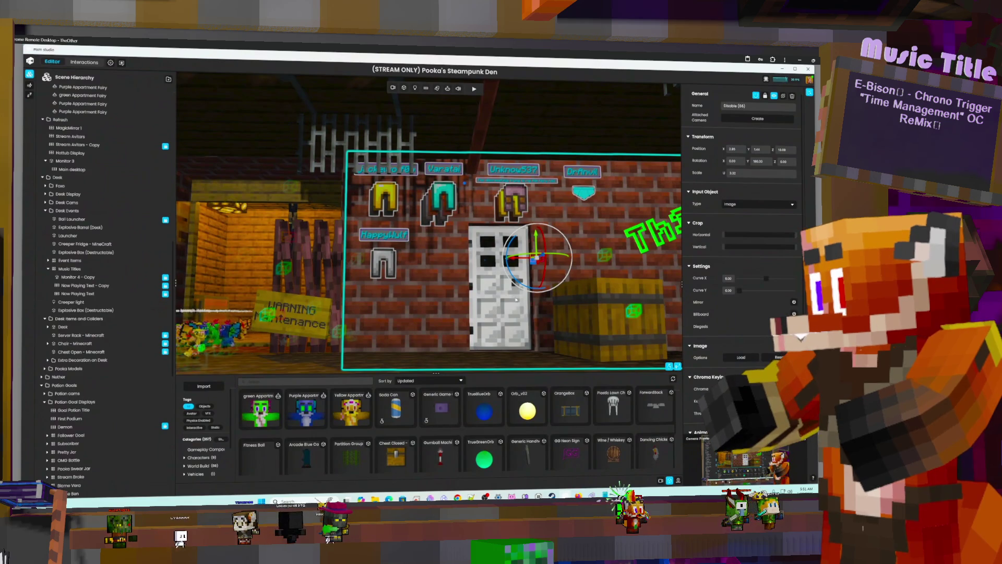
Step: Look down at the Plinko floor and select fairy avatars, toggling the rotate and move gizmos
{"action": "mouse_move", "coordinate": [514, 305]}
{"action": "right_mouse_down"}
{"action": "mouse_move", "coordinate": [491, 253]}
{"action": "mouse_move", "coordinate": [463, 259]}
{"action": "right_mouse_up"}
{"action": "left_click", "coordinate": [463, 215]}
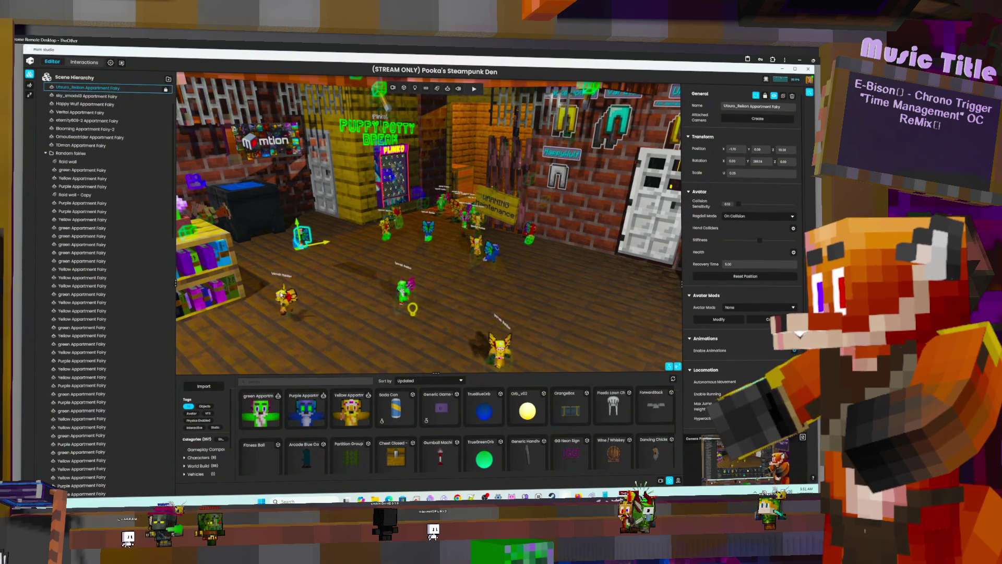
{"action": "key", "text": "e"}
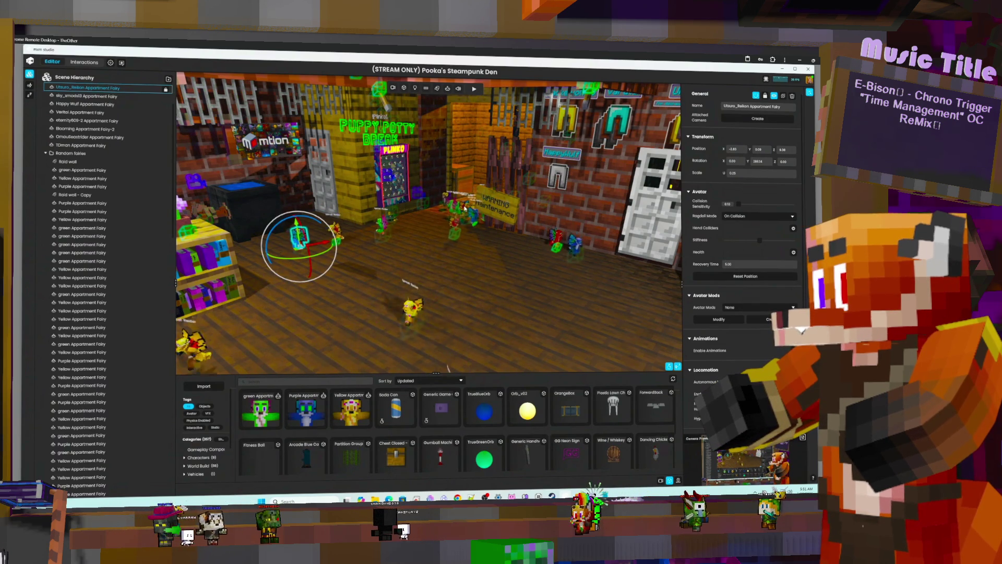
{"action": "left_click", "coordinate": [468, 218]}
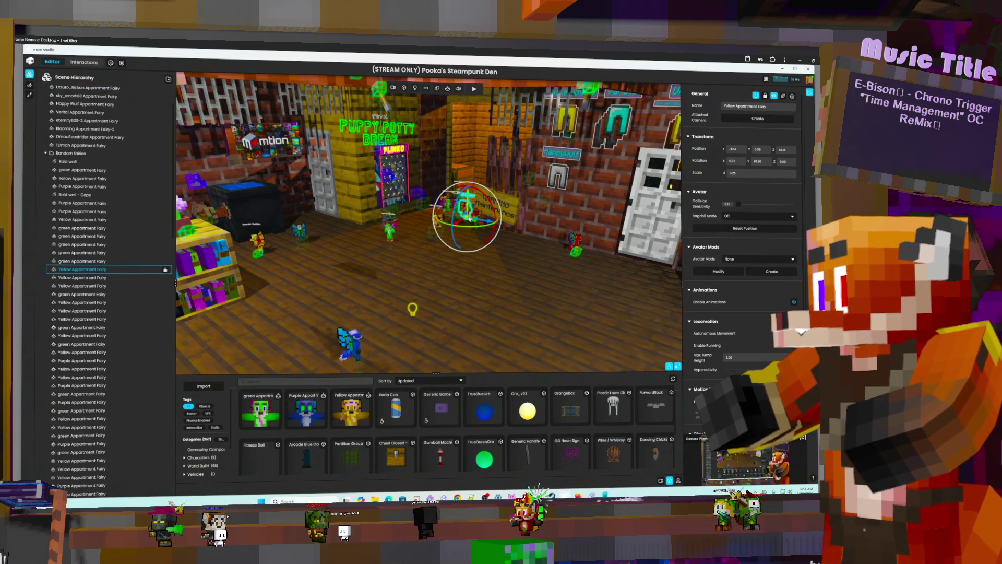
{"action": "key", "text": "w"}
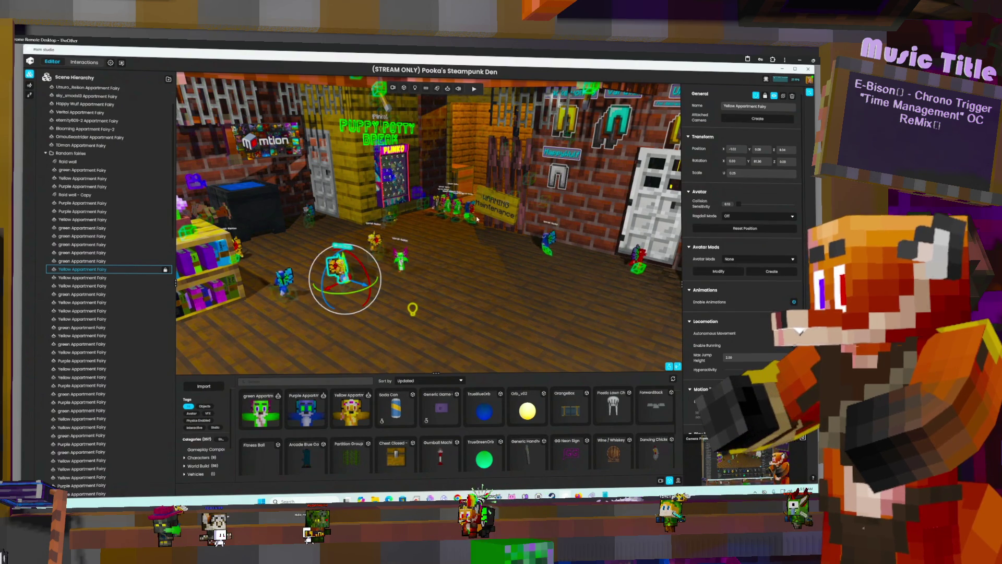
Step: Turn toward the bookshelf, then minimize mtion studio and switch back to Blender
{"action": "mouse_move", "coordinate": [458, 228]}
{"action": "right_mouse_down"}
{"action": "mouse_move", "coordinate": [363, 277]}
{"action": "mouse_move", "coordinate": [227, 251]}
{"action": "mouse_move", "coordinate": [265, 229]}
{"action": "mouse_move", "coordinate": [277, 242]}
{"action": "mouse_move", "coordinate": [454, 259]}
{"action": "mouse_move", "coordinate": [537, 237]}
{"action": "mouse_move", "coordinate": [146, 245]}
{"action": "mouse_move", "coordinate": [236, 239]}
{"action": "right_mouse_up"}
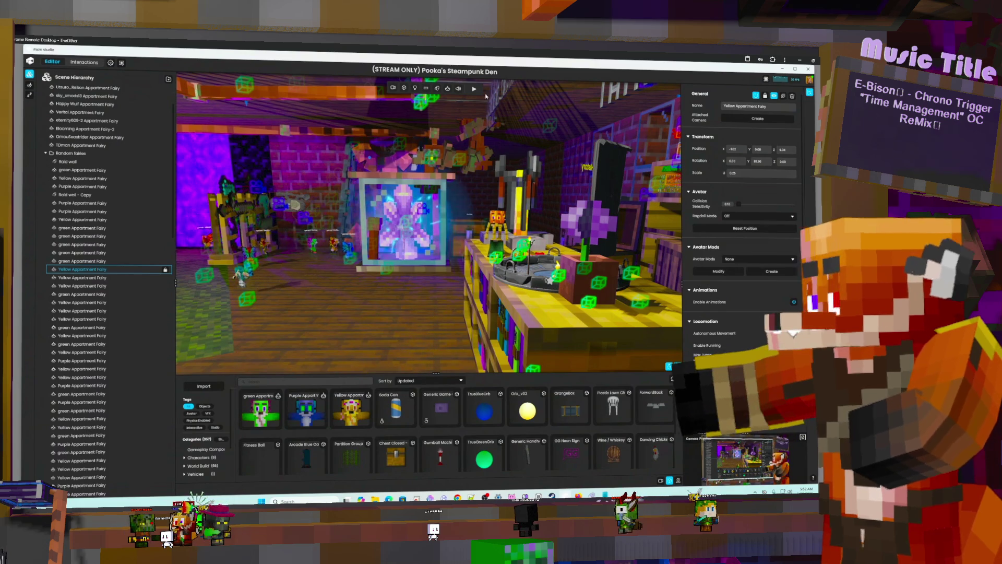
{"action": "left_click", "coordinate": [783, 69]}
{"action": "key", "text": "alt+Tab"}
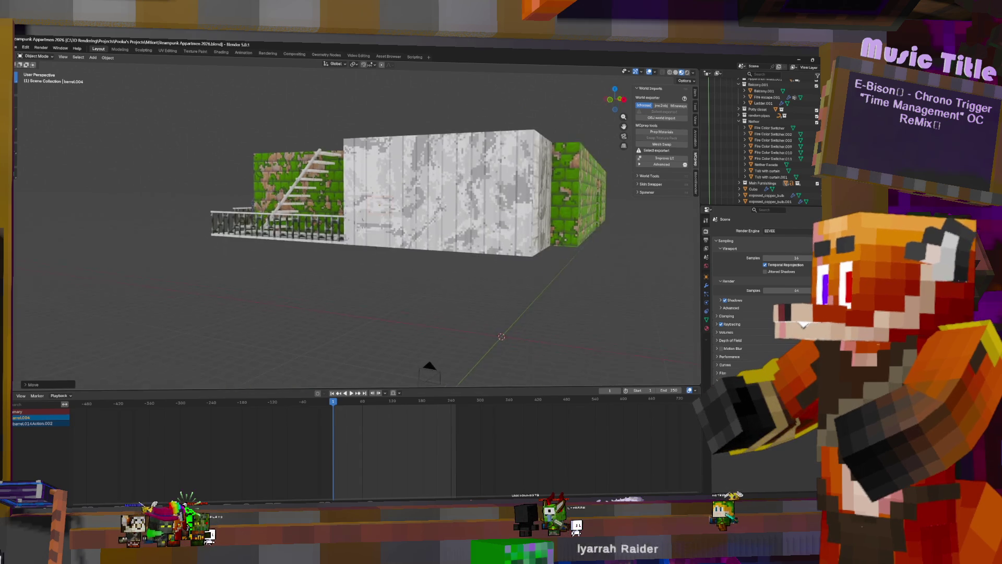
{"action": "scroll", "coordinate": [356, 225], "scroll_direction": "up", "scroll_amount": 10}
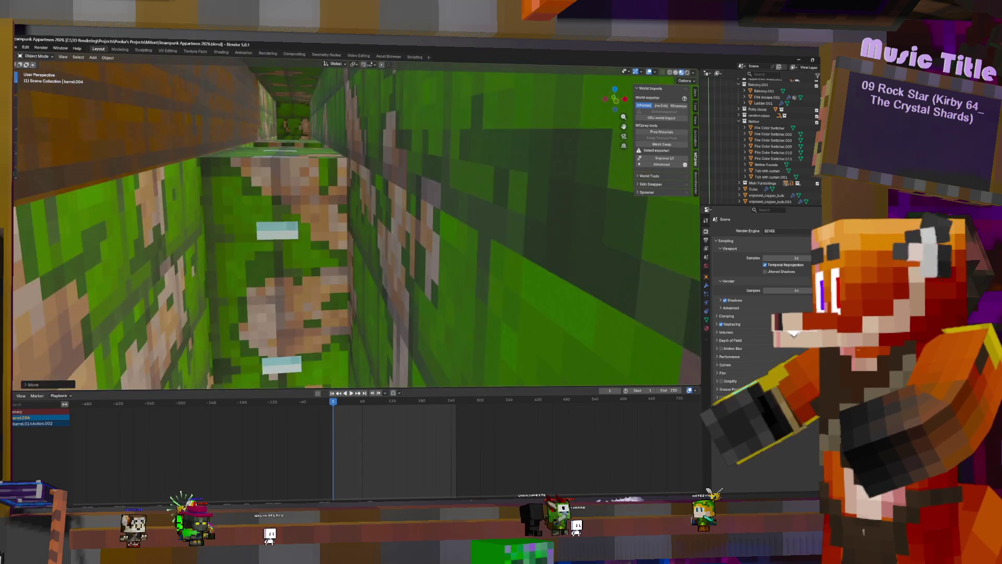
{"action": "scroll", "coordinate": [357, 224], "scroll_direction": "up", "scroll_amount": 10}
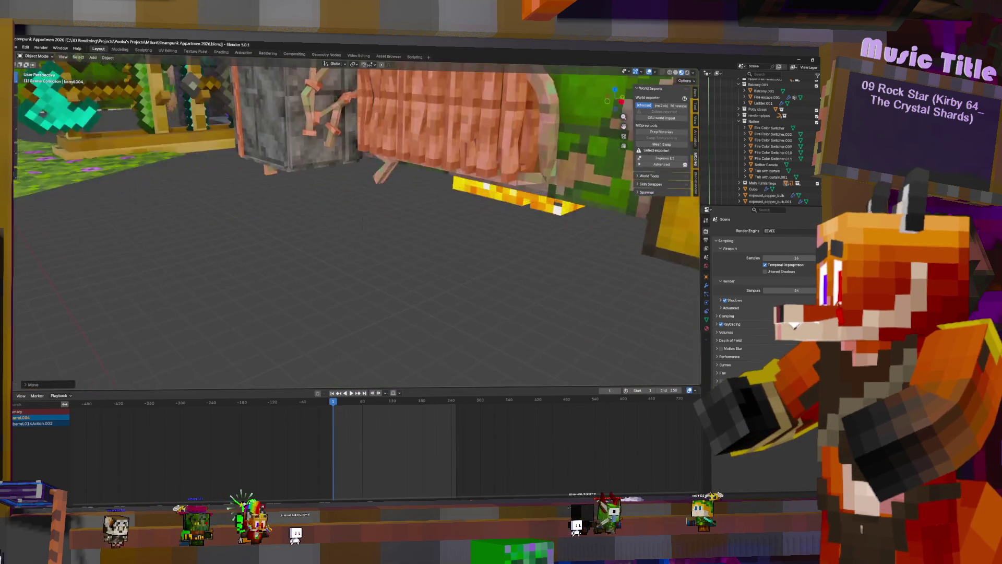
{"action": "scroll", "coordinate": [356, 225], "scroll_direction": "down", "scroll_amount": 10}
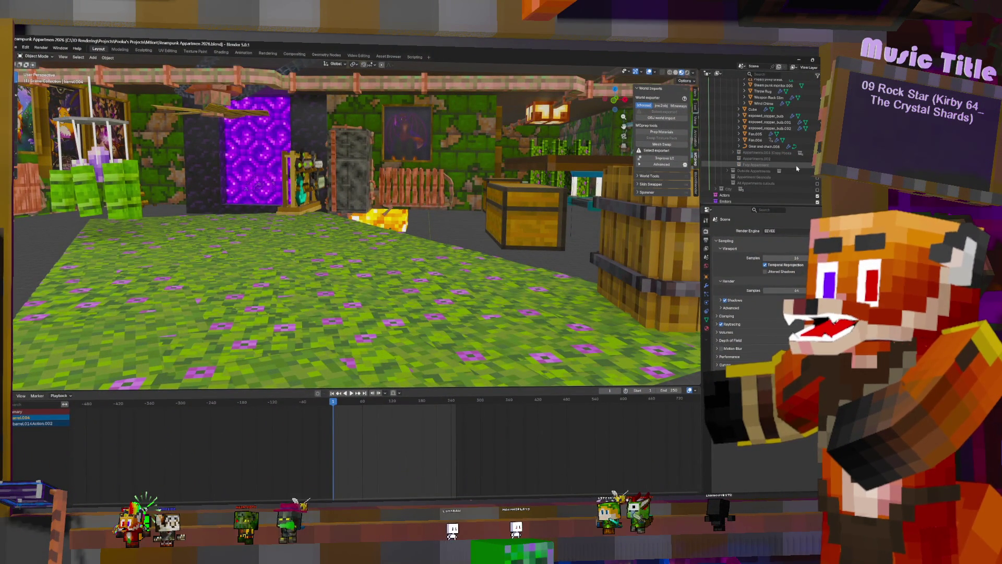
{"action": "key", "text": "w"}
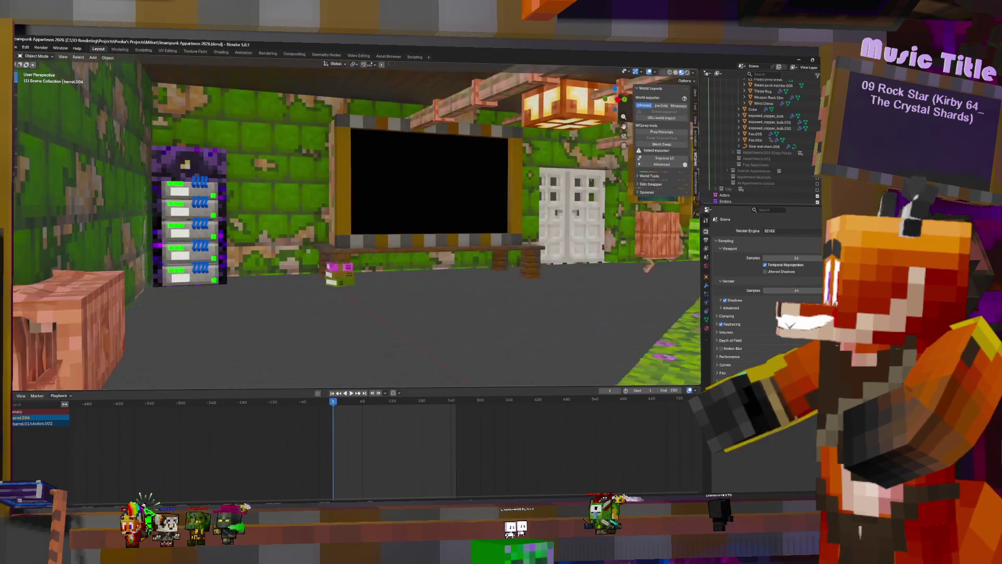
Step: Move the barrel up from below the building into the apartment room
{"action": "key", "text": "s"}
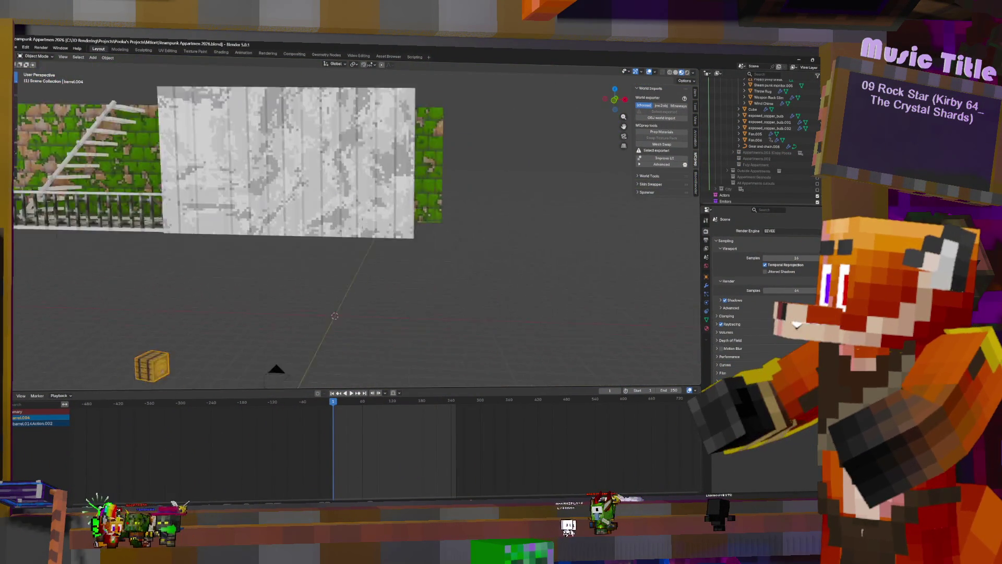
{"action": "key", "text": "e"}
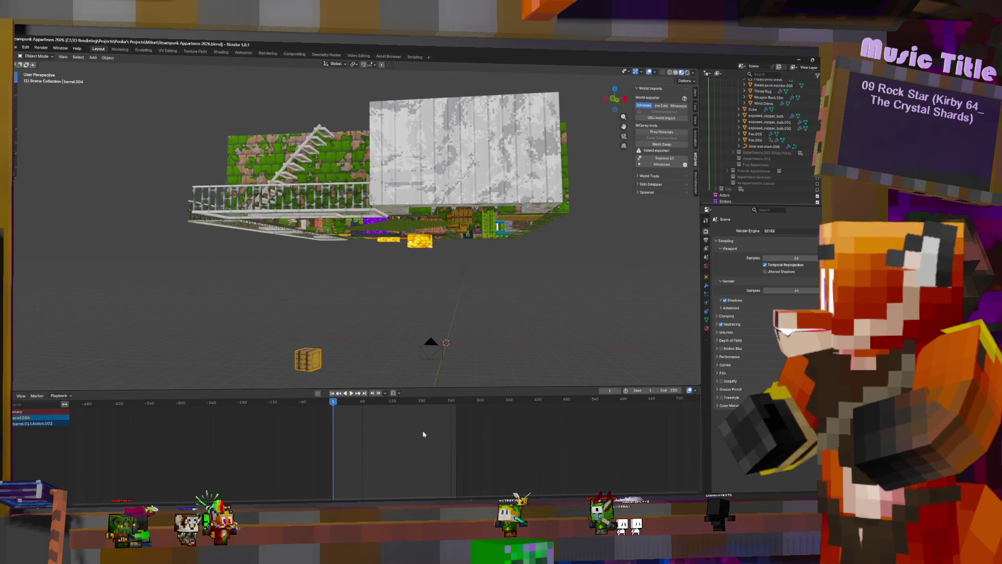
{"action": "scroll", "coordinate": [390, 413], "scroll_direction": "down", "scroll_amount": 5}
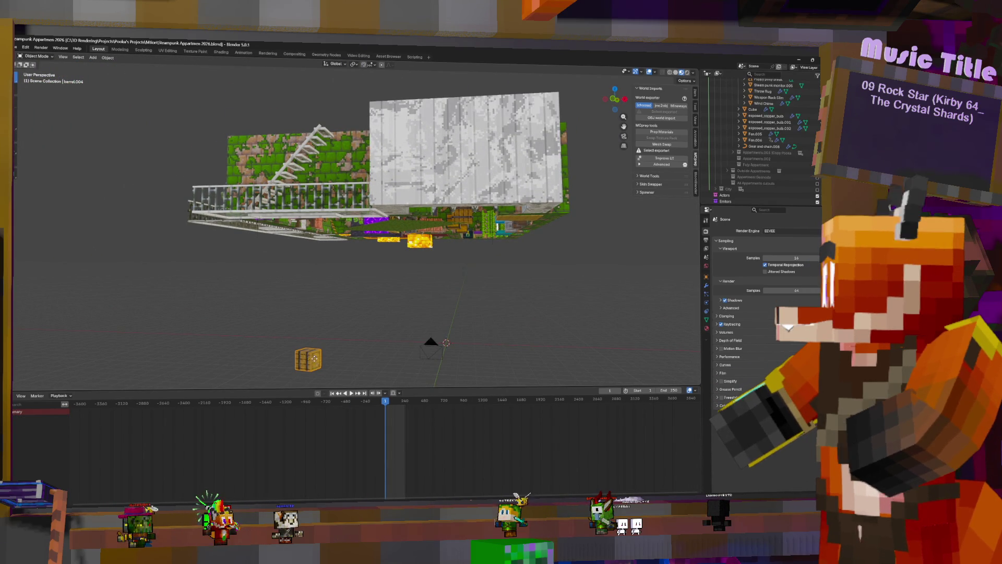
{"action": "left_click_drag", "start_coordinate": [313, 364], "coordinate": [363, 225]}
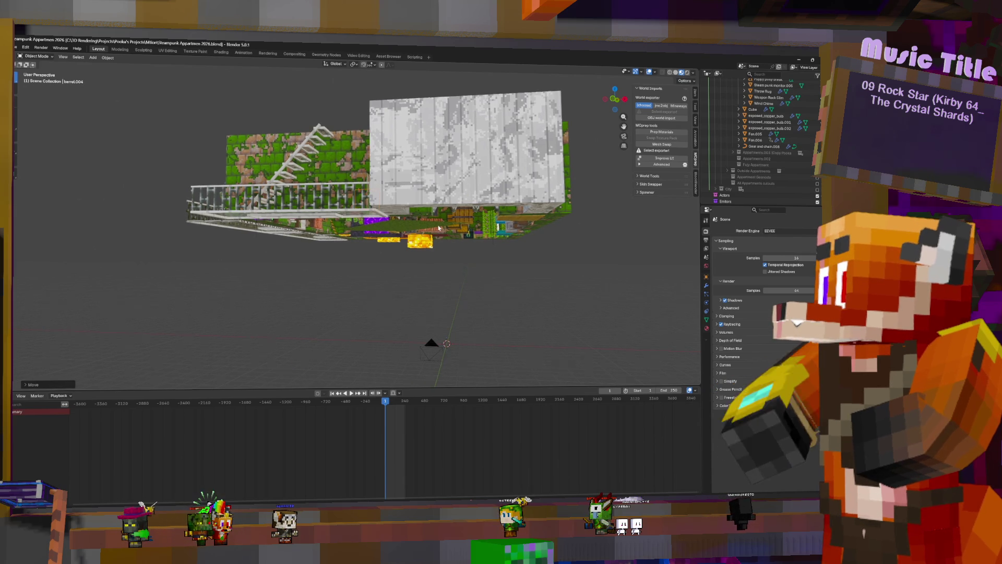
{"action": "key", "text": "KP_Decimal"}
{"action": "middle_click_drag", "start_coordinate": [437, 224], "coordinate": [424, 234]}
{"action": "key", "text": "g"}
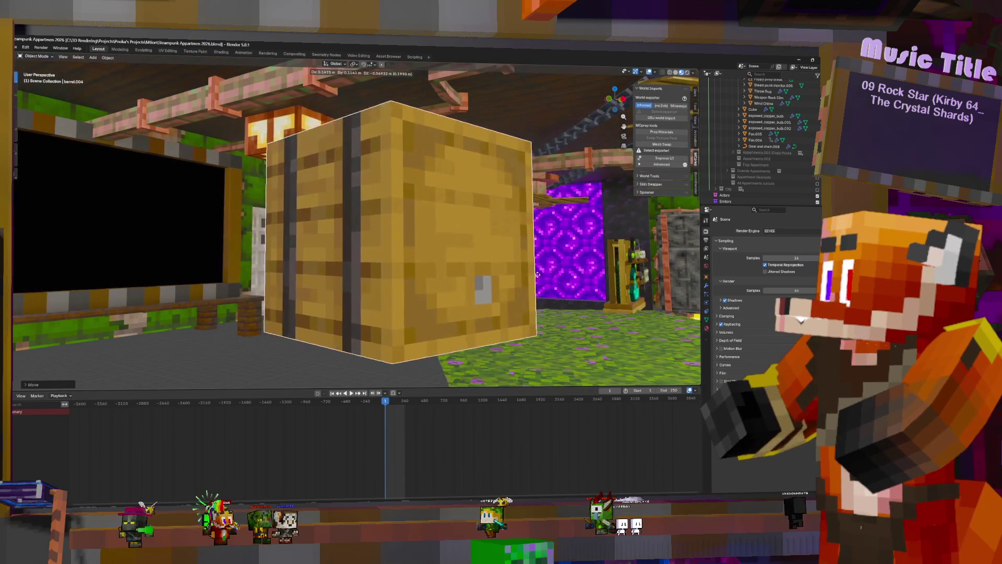
{"action": "left_click", "coordinate": [458, 248]}
{"action": "key", "text": "KP_Decimal"}
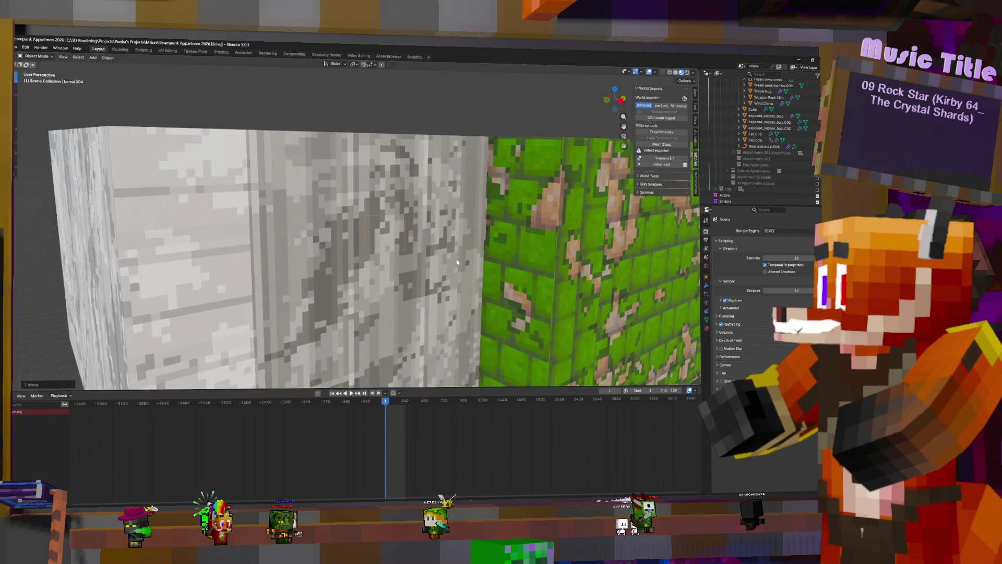
Step: Set the viewport focal length to 15.6 mm and shift the barrel toward the left wall
{"action": "scroll", "coordinate": [457, 261], "scroll_direction": "up", "scroll_amount": 8}
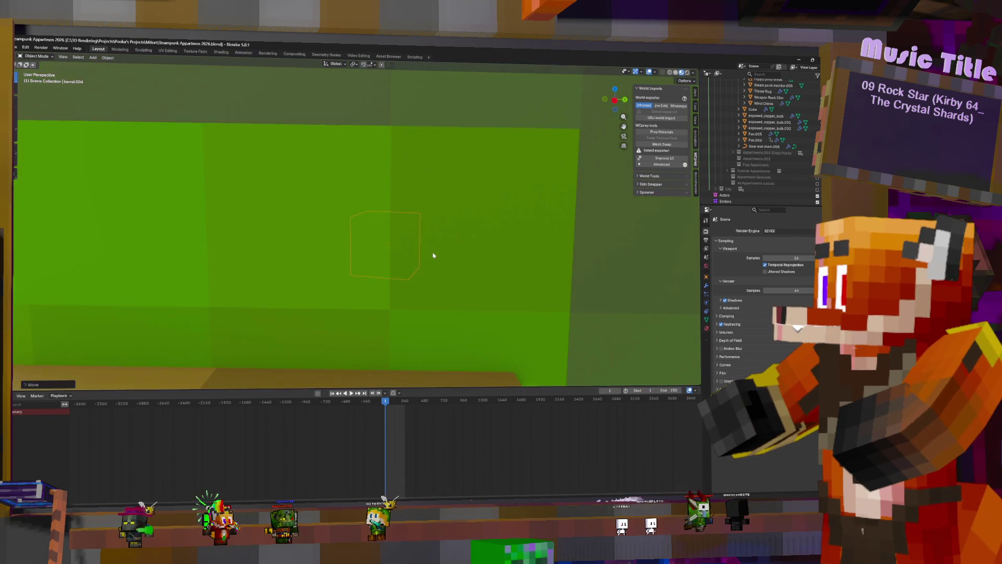
{"action": "scroll", "coordinate": [433, 256], "scroll_direction": "up", "scroll_amount": 3}
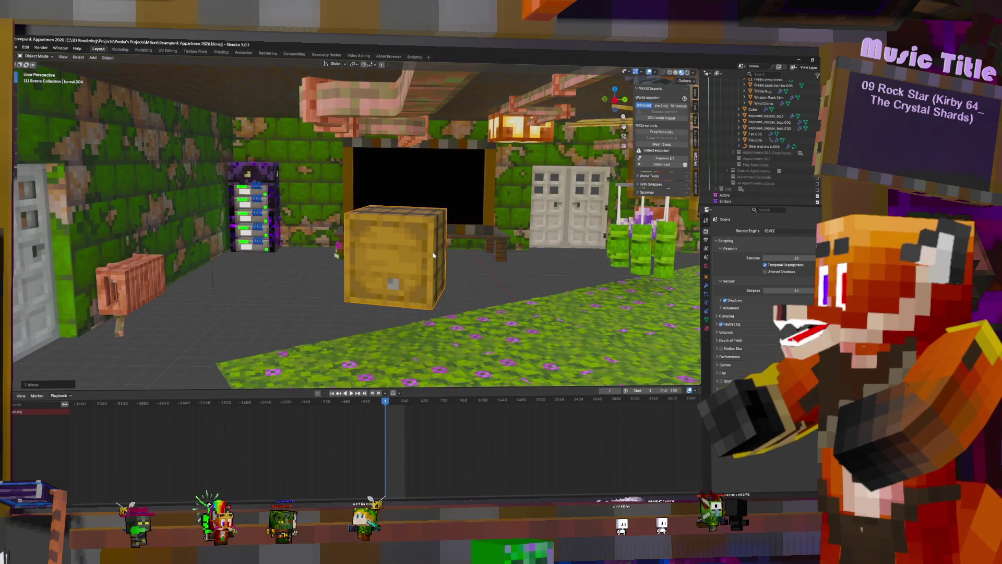
{"action": "left_click", "coordinate": [696, 121]}
{"action": "mouse_move", "coordinate": [673, 98]}
{"action": "left_mouse_down"}
{"action": "mouse_move", "coordinate": [634, 98]}
{"action": "mouse_move", "coordinate": [647, 98]}
{"action": "left_mouse_up"}
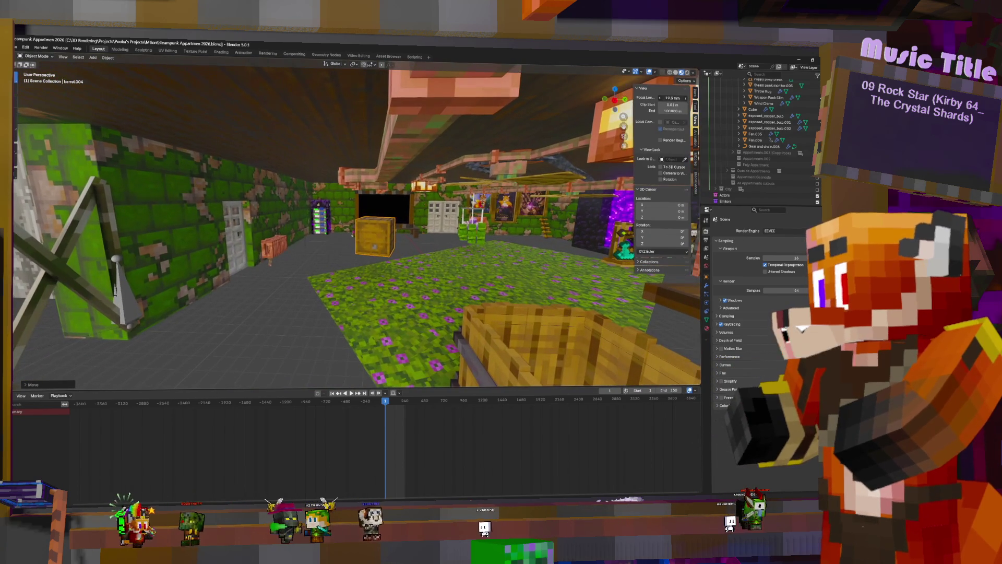
{"action": "key", "text": "g"}
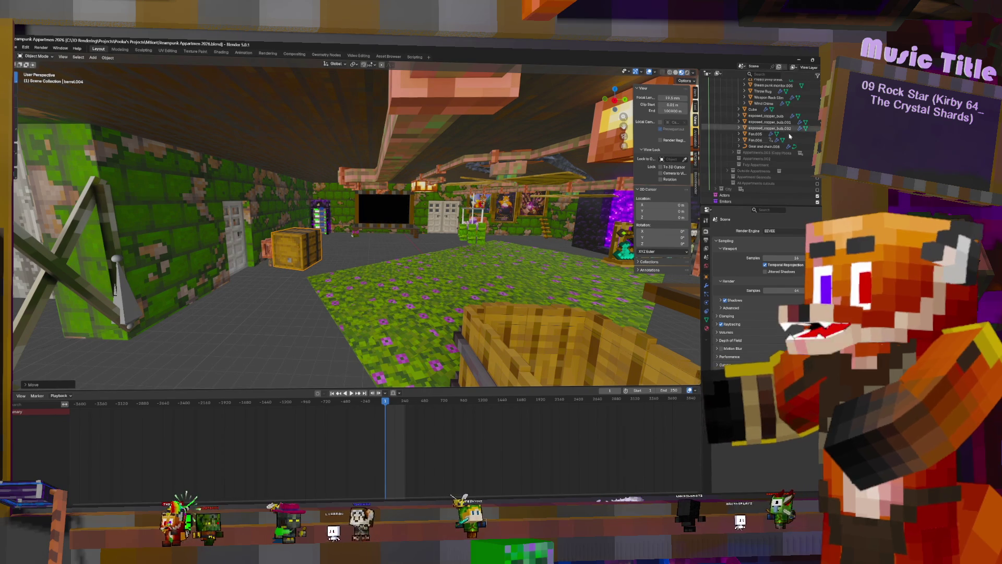
{"action": "scroll", "coordinate": [757, 157], "scroll_direction": "up", "scroll_amount": 15}
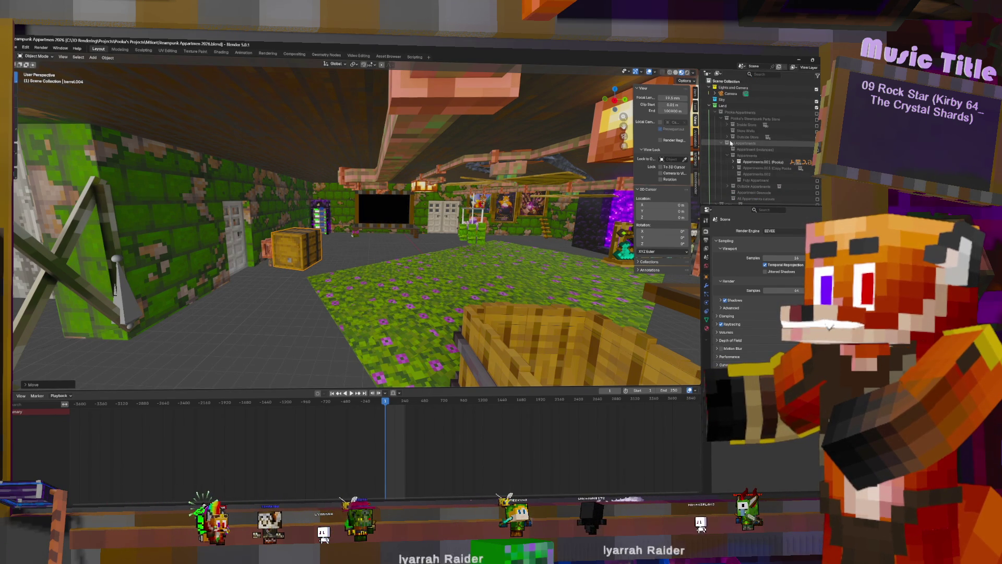
Step: Unhide the steampunk parts store collection and orbit outside around the white-walled building
{"action": "left_click", "coordinate": [818, 120]}
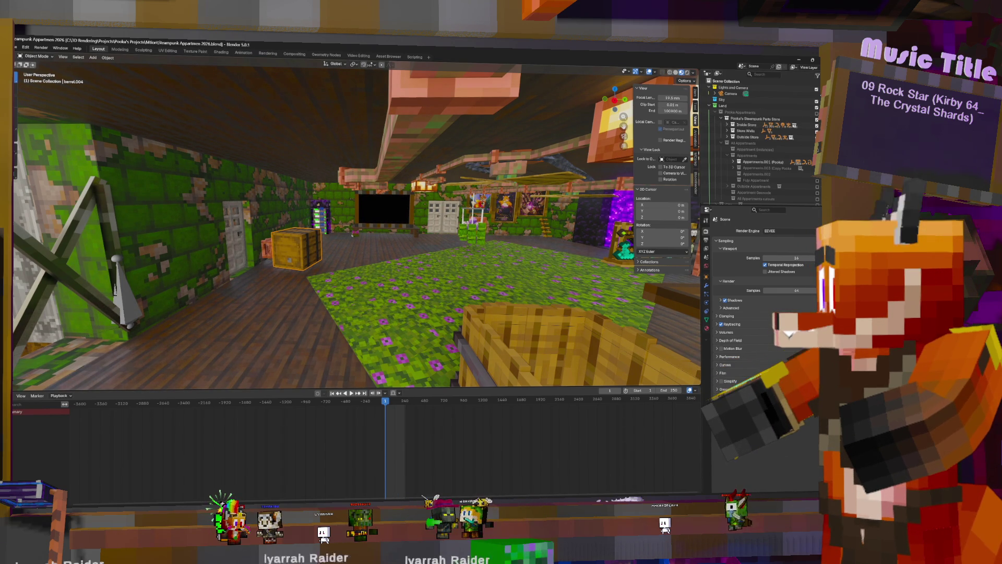
{"action": "mouse_move", "coordinate": [334, 235]}
{"action": "middle_mouse_down"}
{"action": "mouse_move", "coordinate": [235, 334]}
{"action": "mouse_move", "coordinate": [361, 221]}
{"action": "mouse_move", "coordinate": [404, 200]}
{"action": "middle_mouse_up"}
{"action": "mouse_move", "coordinate": [355, 224]}
{"action": "middle_mouse_down"}
{"action": "mouse_move", "coordinate": [255, 227]}
{"action": "mouse_move", "coordinate": [318, 223]}
{"action": "mouse_move", "coordinate": [324, 232]}
{"action": "mouse_move", "coordinate": [411, 218]}
{"action": "middle_mouse_up"}
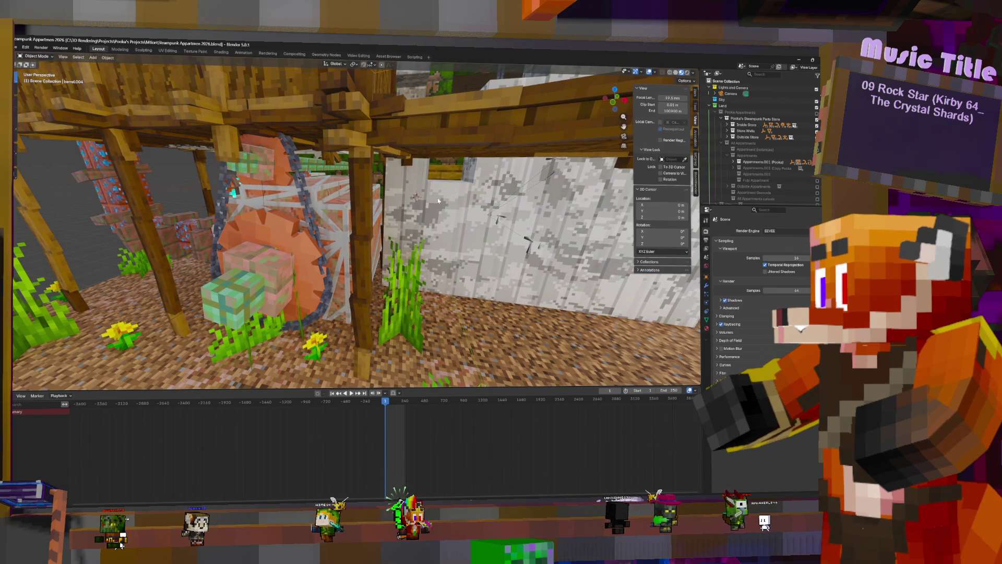
{"action": "middle_click_drag", "start_coordinate": [438, 200], "coordinate": [385, 212]}
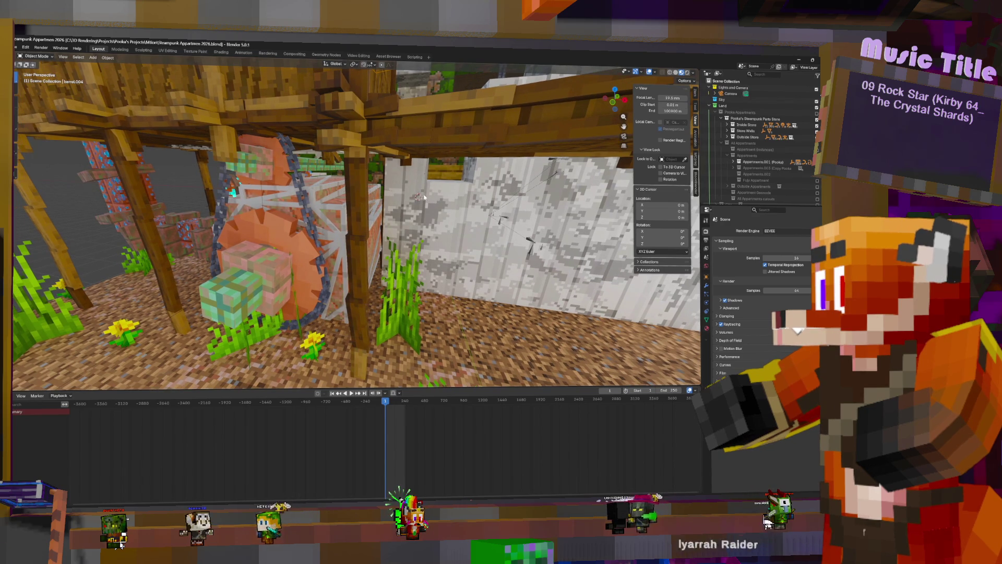
{"action": "scroll", "coordinate": [385, 212], "scroll_direction": "up", "scroll_amount": 10}
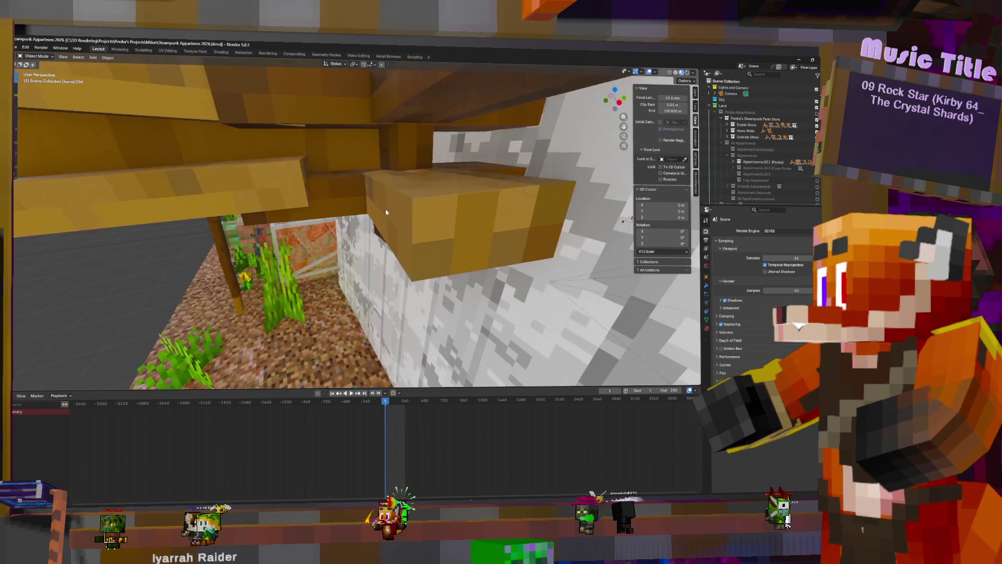
{"action": "scroll", "coordinate": [386, 212], "scroll_direction": "down", "scroll_amount": 5}
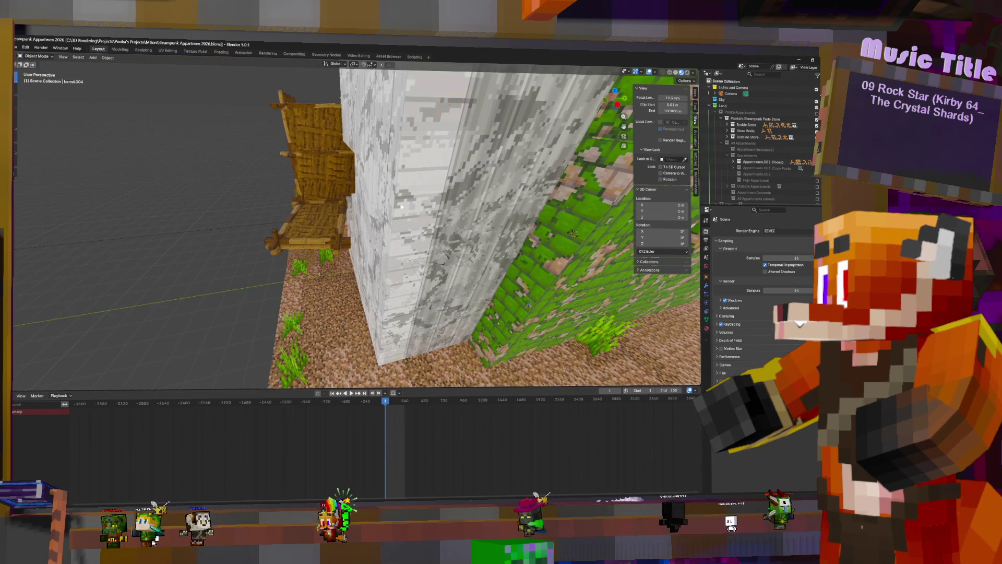
{"action": "scroll", "coordinate": [386, 212], "scroll_direction": "down", "scroll_amount": 5}
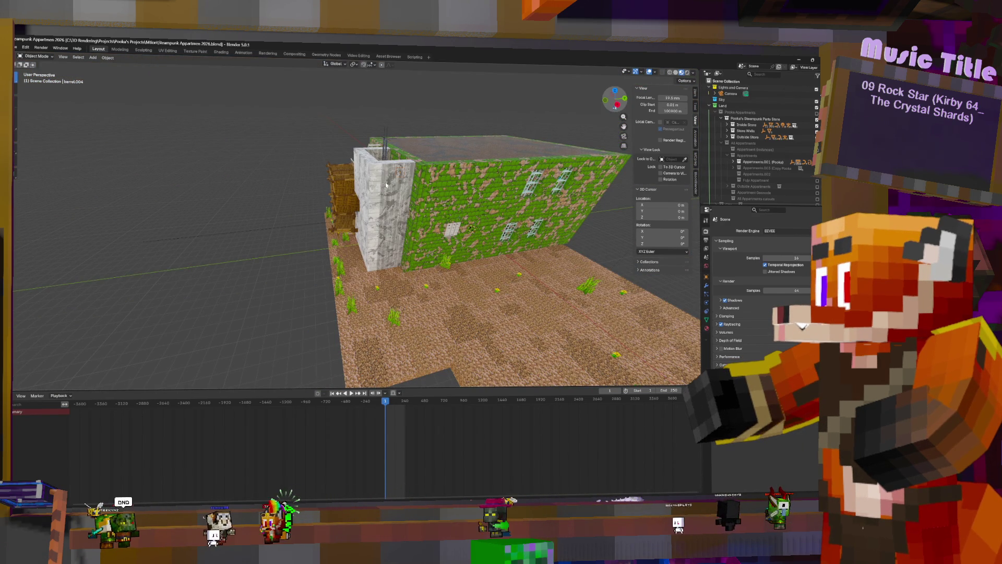
{"action": "mouse_move", "coordinate": [411, 186]}
{"action": "middle_mouse_down"}
{"action": "mouse_move", "coordinate": [472, 184]}
{"action": "mouse_move", "coordinate": [413, 183]}
{"action": "middle_mouse_up"}
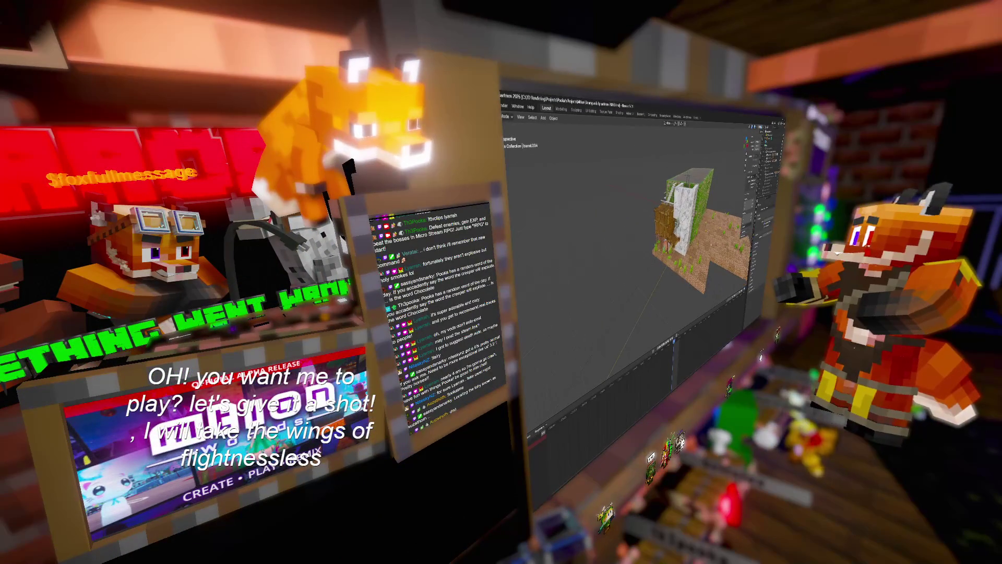
Step: Select the Simple Grid Cover object and switch the viewport to Wireframe shading
{"action": "left_click", "coordinate": [711, 245]}
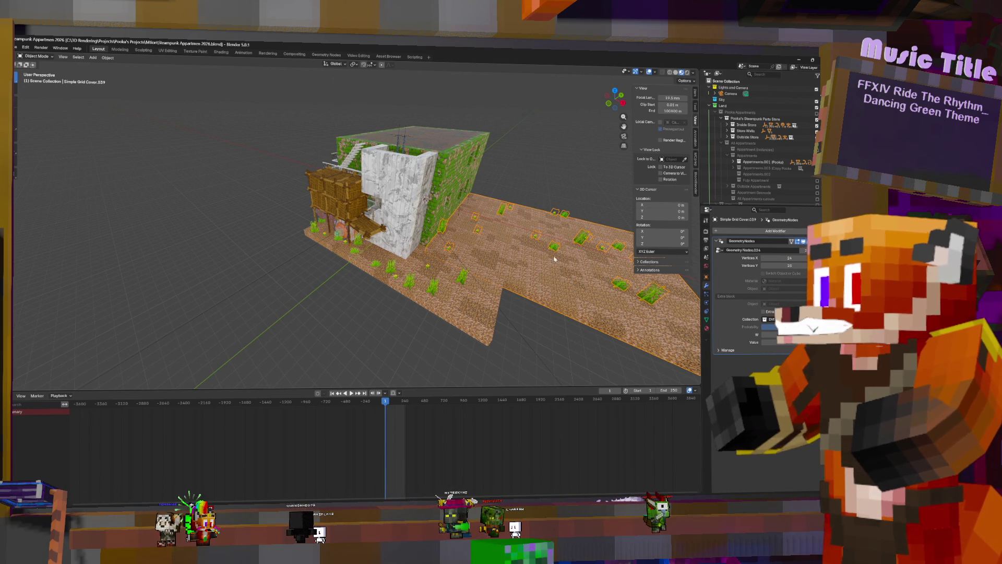
{"action": "left_click", "coordinate": [670, 72]}
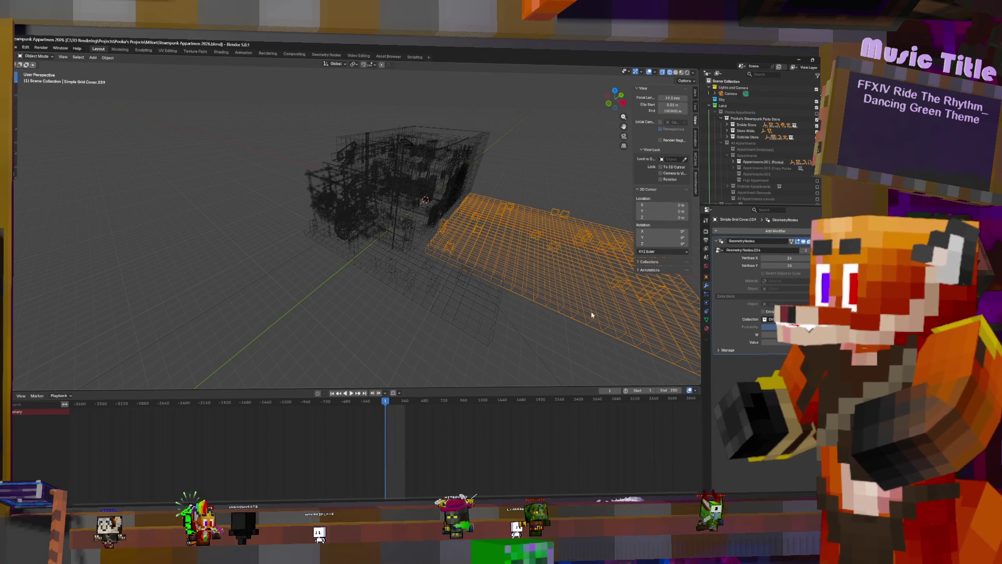